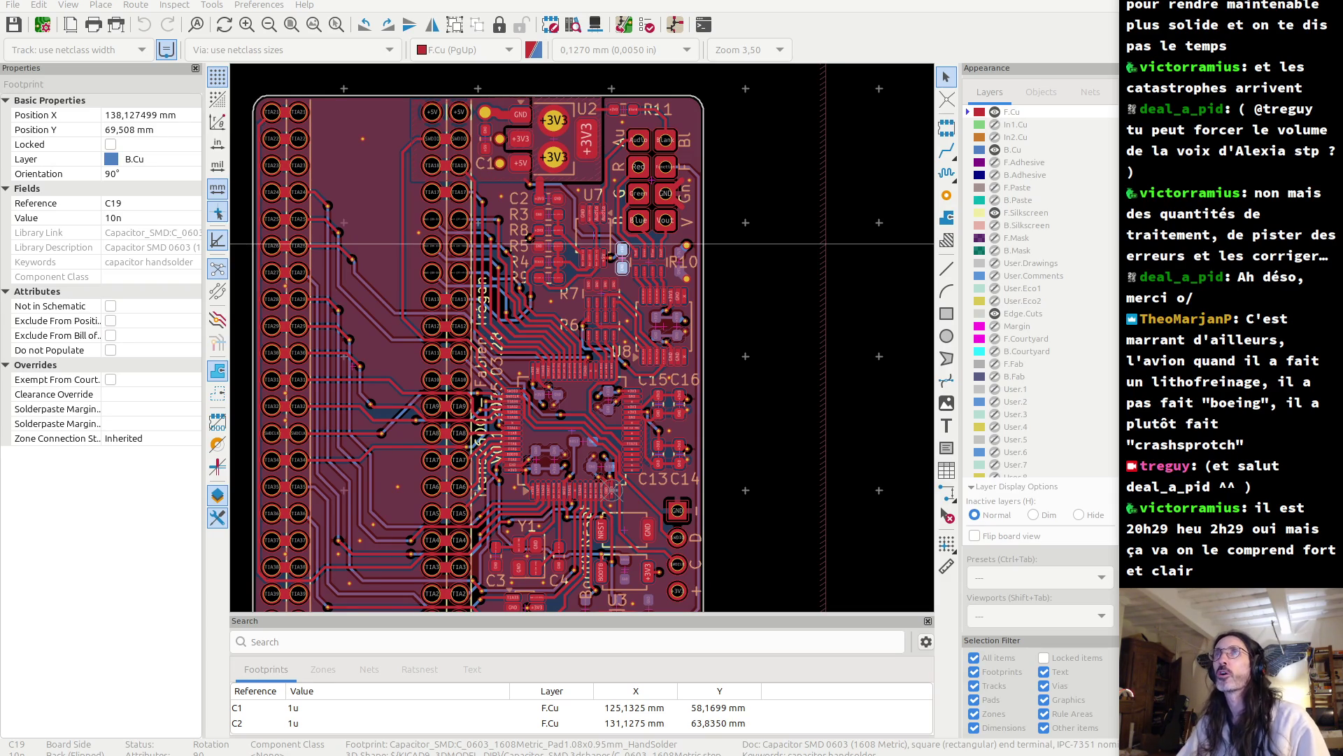
- Zoom in on capacitors C15 and C16 beside U8, then ease back to about 13x
{"action": "scroll", "coordinate": [665, 379], "scroll_direction": "up", "scroll_amount": 8}
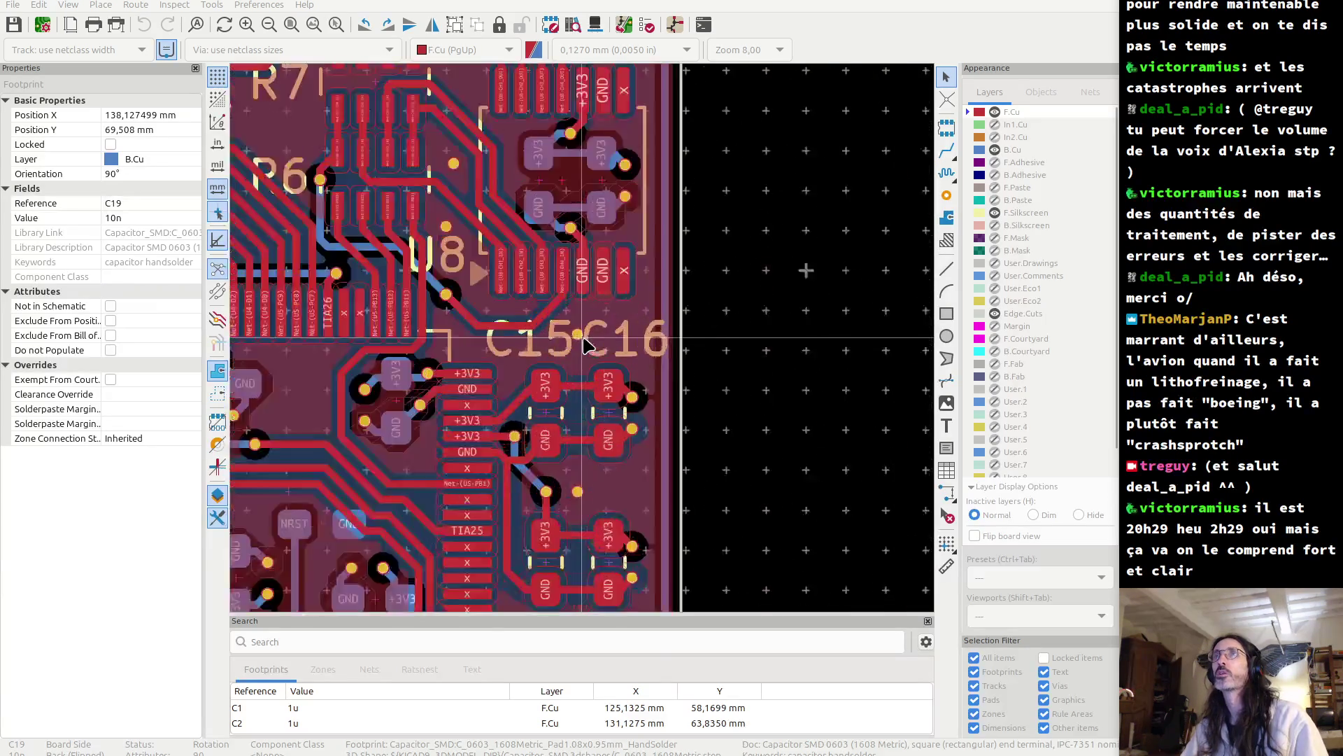
{"action": "scroll", "coordinate": [586, 344], "scroll_direction": "down", "scroll_amount": 5}
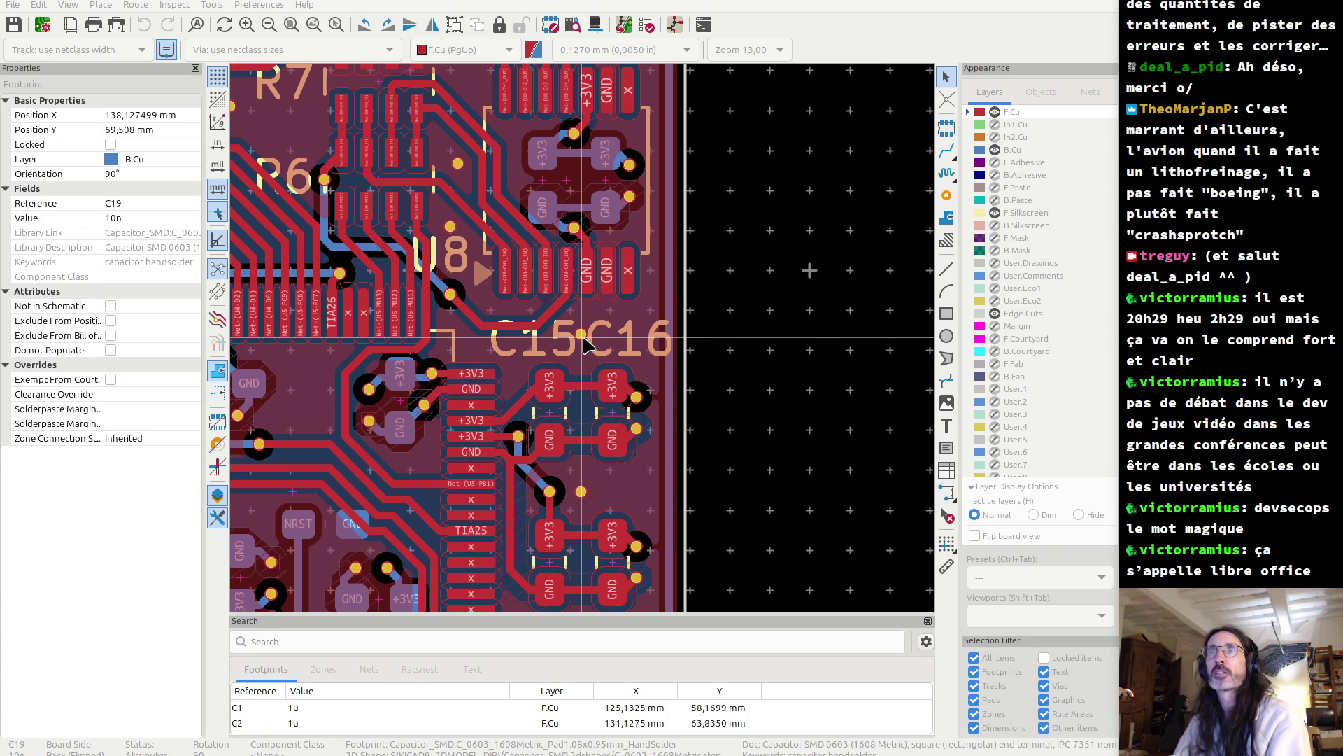
{"action": "scroll", "coordinate": [586, 344], "scroll_direction": "down", "scroll_amount": 1}
- Zoom out to show the whole Trans2600 board
{"action": "scroll", "coordinate": [587, 345], "scroll_direction": "down", "scroll_amount": 3}
{"action": "scroll", "coordinate": [586, 345], "scroll_direction": "up", "scroll_amount": 4}
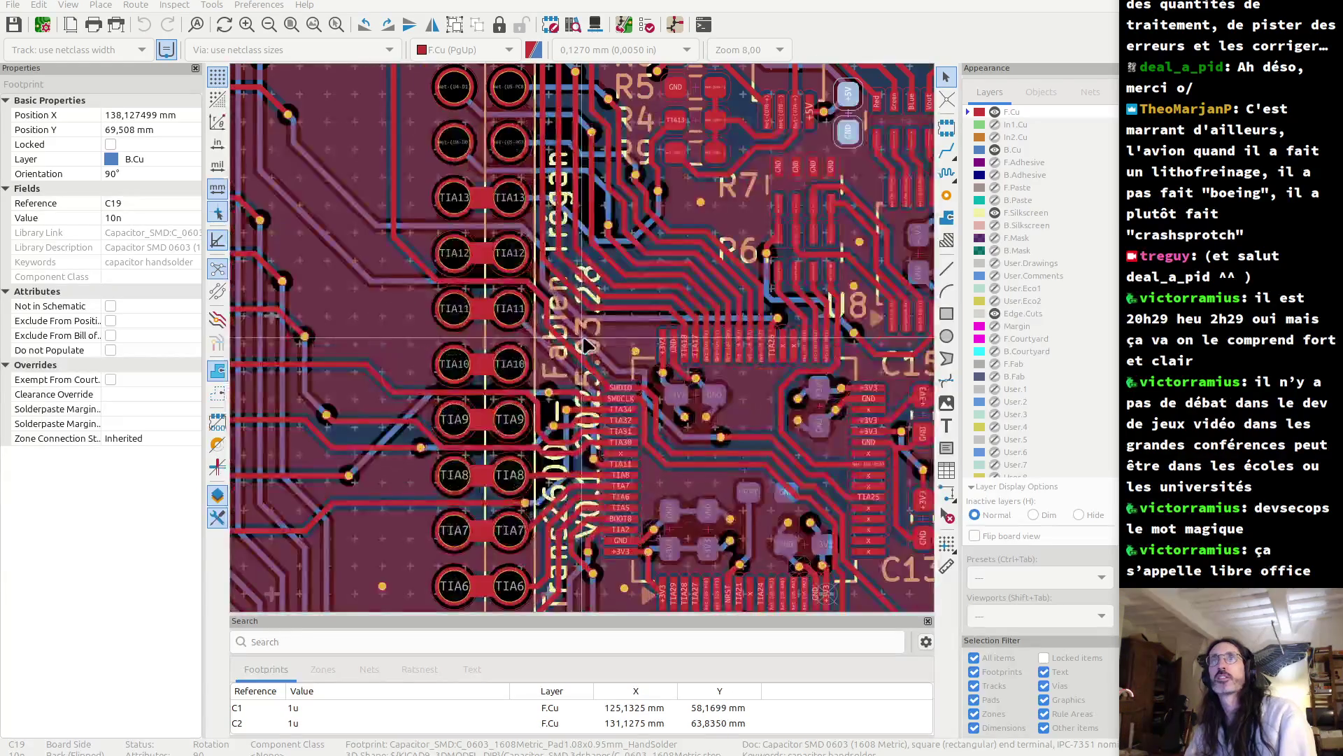
{"action": "scroll", "coordinate": [586, 345], "scroll_direction": "down", "scroll_amount": 4}
{"action": "scroll", "coordinate": [586, 344], "scroll_direction": "up", "scroll_amount": 2}
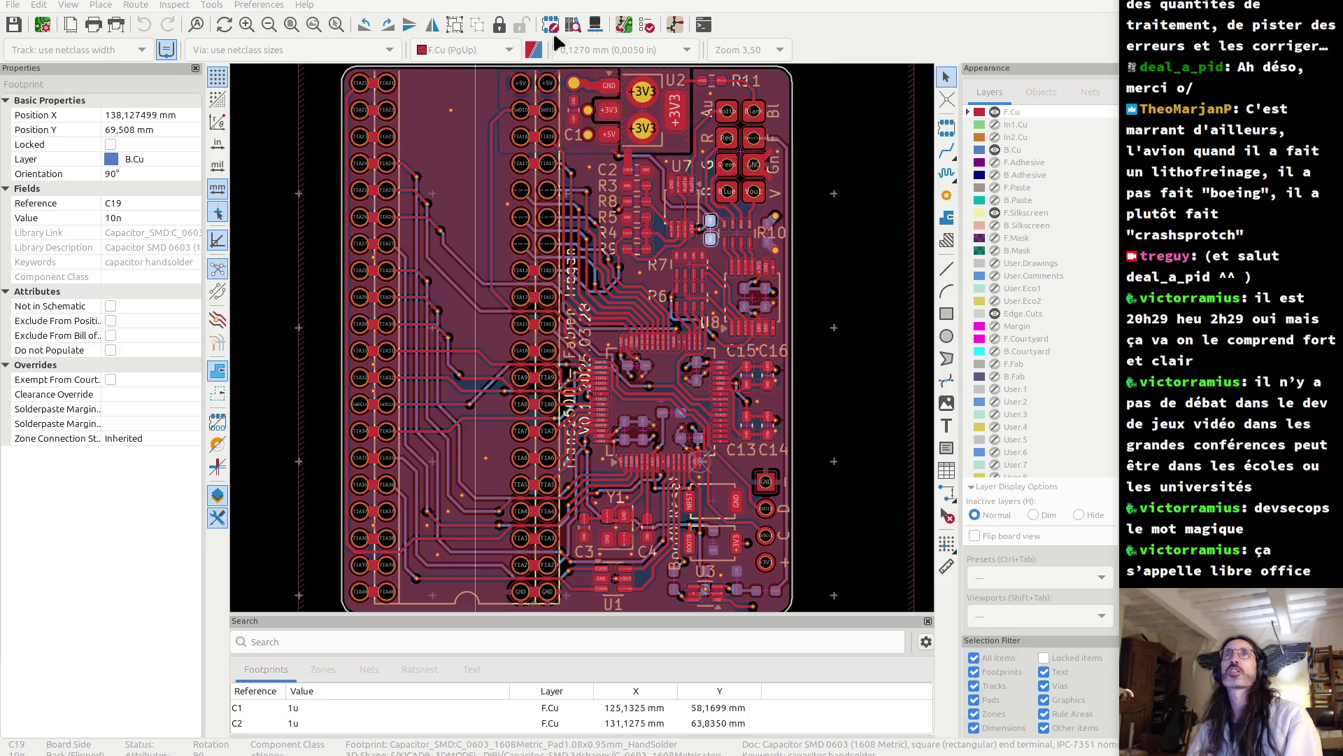
- Run Update PCB from Schematic twice with no changes, then bring up the 3D viewer
{"action": "left_click", "coordinate": [625, 26]}
{"action": "left_click", "coordinate": [689, 616]}
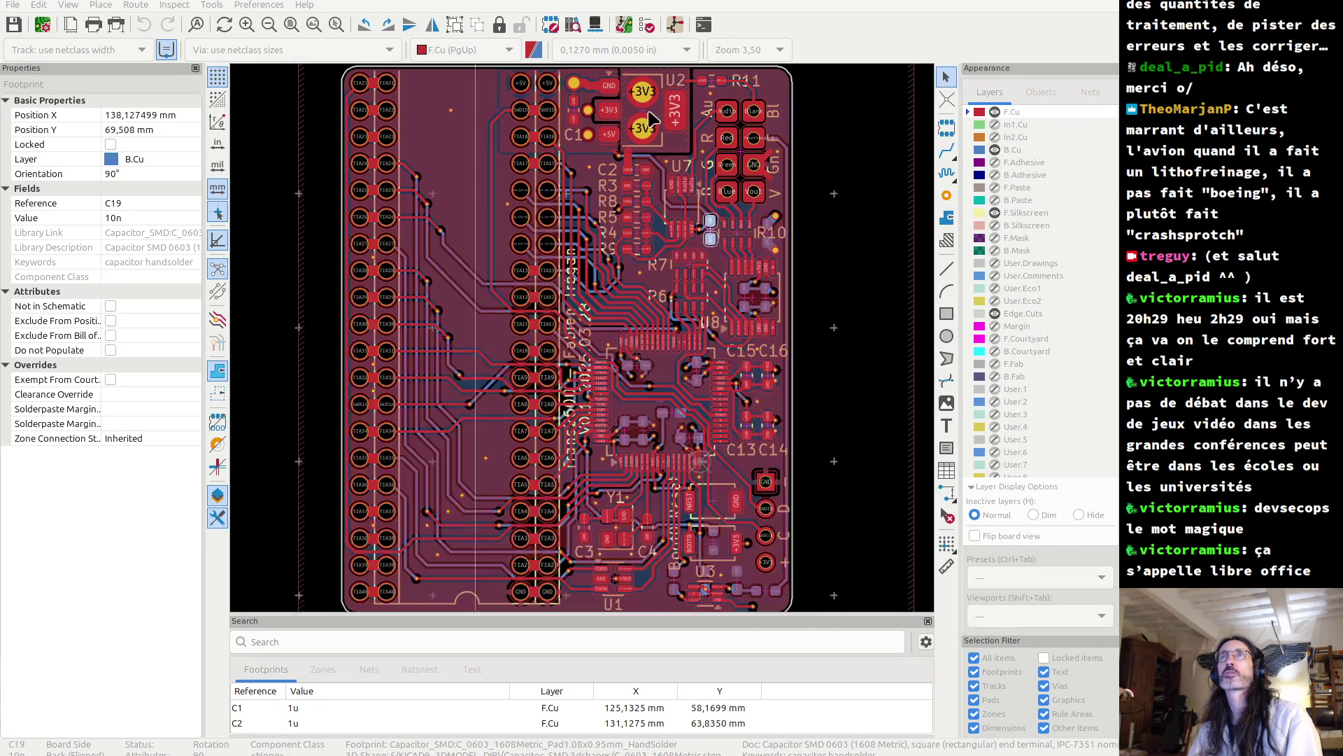
{"action": "key", "text": "alt+3"}
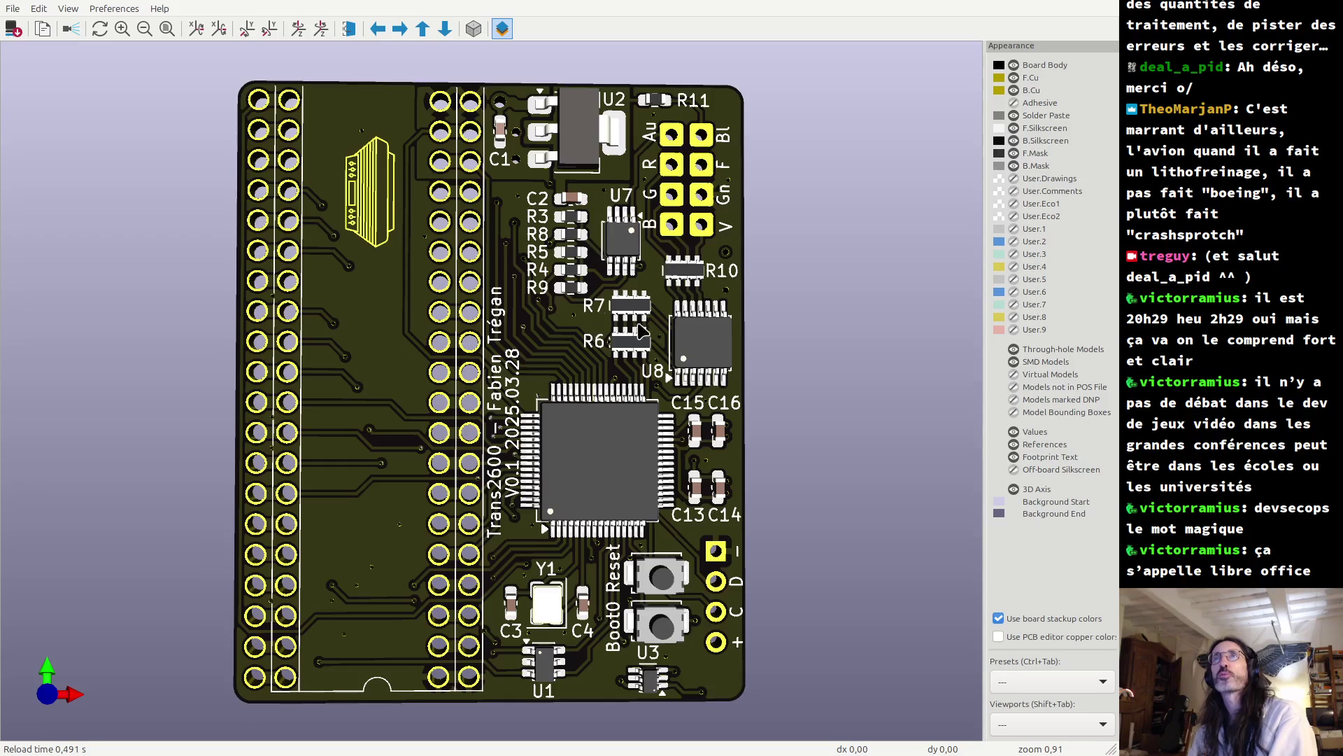
- Orbit the 3D board to a steeper tilted perspective, then return to the 2D layout
{"action": "mouse_move", "coordinate": [648, 336]}
{"action": "left_mouse_down"}
{"action": "mouse_move", "coordinate": [584, 354]}
{"action": "mouse_move", "coordinate": [620, 360]}
{"action": "left_mouse_up"}
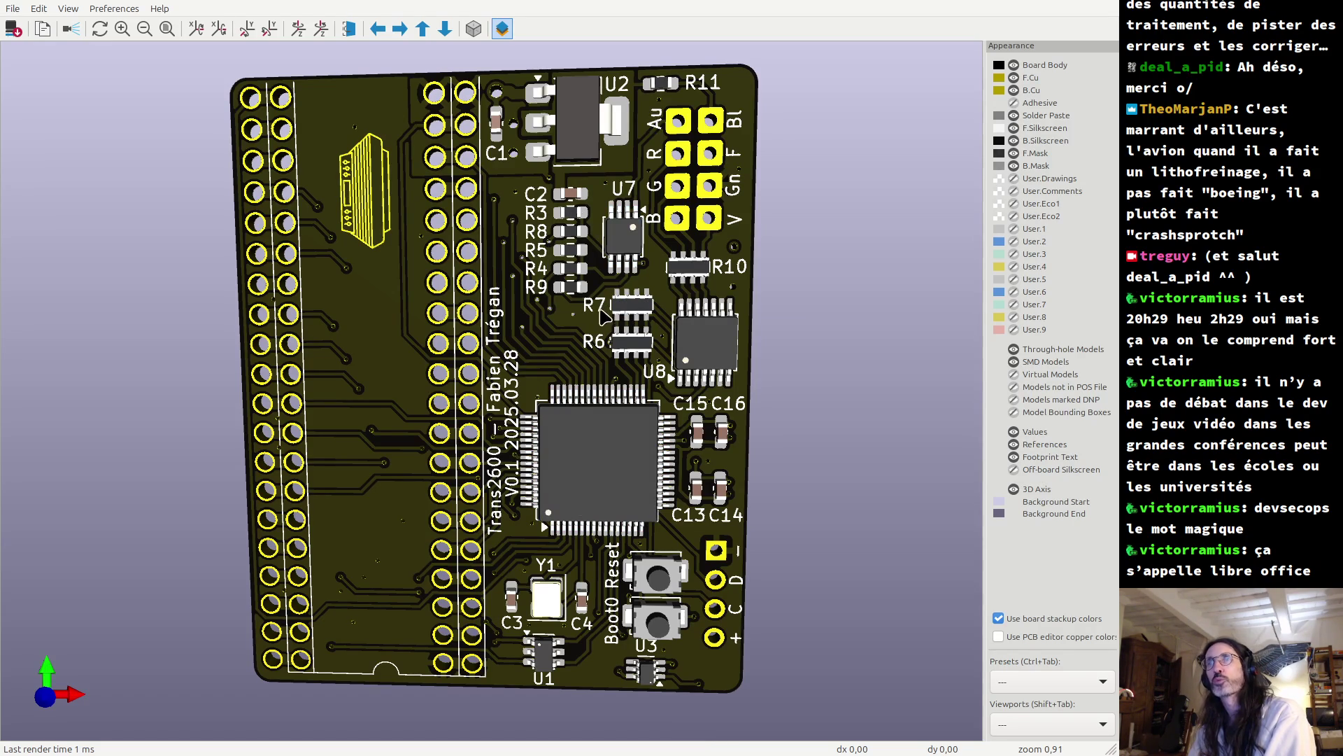
{"action": "mouse_move", "coordinate": [528, 374]}
{"action": "left_mouse_down"}
{"action": "mouse_move", "coordinate": [420, 689]}
{"action": "mouse_move", "coordinate": [532, 615]}
{"action": "mouse_move", "coordinate": [626, 518]}
{"action": "mouse_move", "coordinate": [586, 397]}
{"action": "left_mouse_up"}
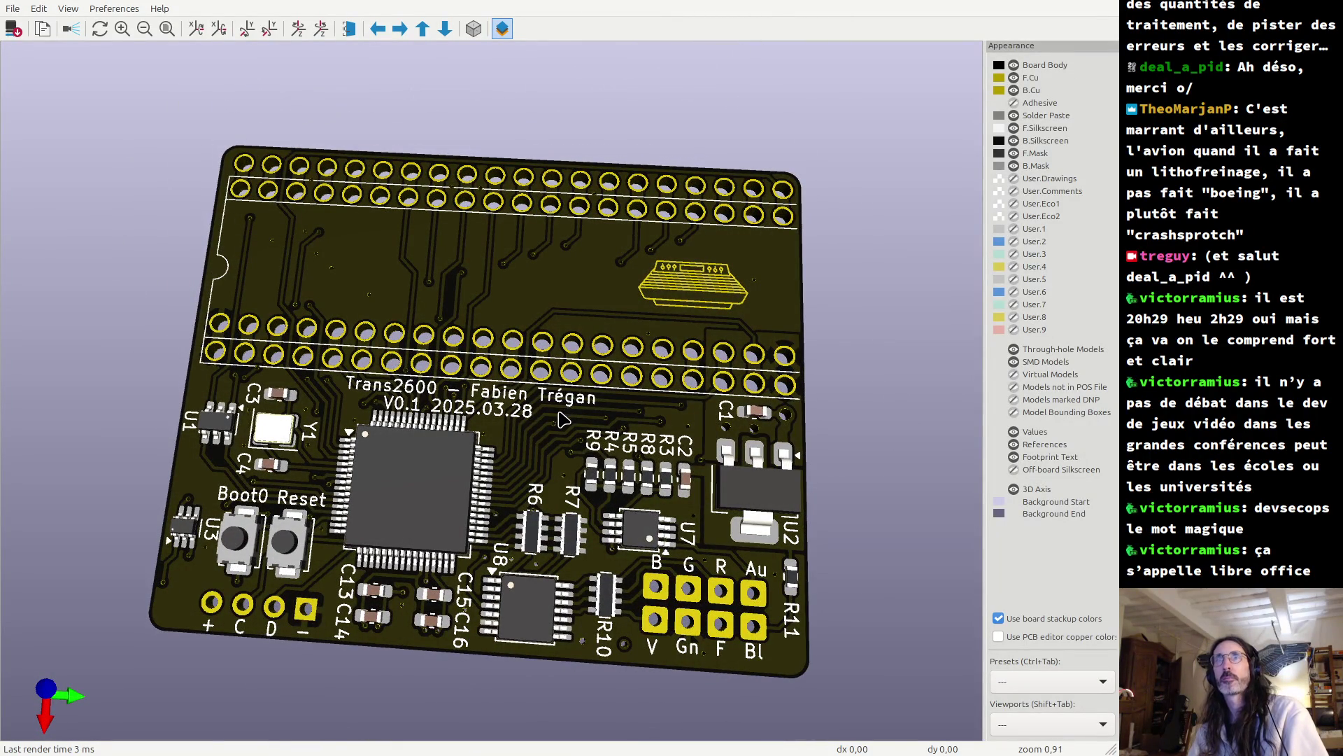
{"action": "mouse_move", "coordinate": [538, 420]}
{"action": "left_mouse_down"}
{"action": "mouse_move", "coordinate": [682, 589]}
{"action": "mouse_move", "coordinate": [798, 441]}
{"action": "mouse_move", "coordinate": [590, 533]}
{"action": "mouse_move", "coordinate": [525, 507]}
{"action": "left_mouse_up"}
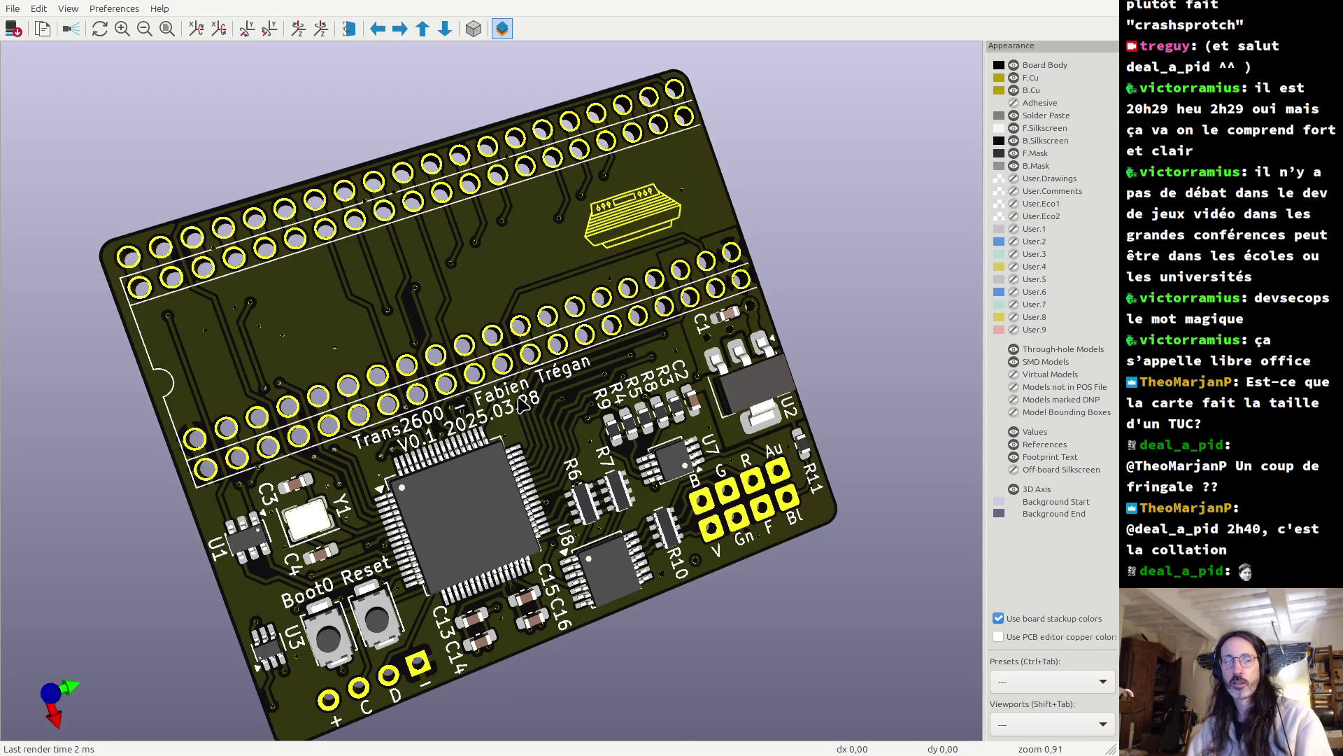
{"action": "key", "text": "alt+Tab"}
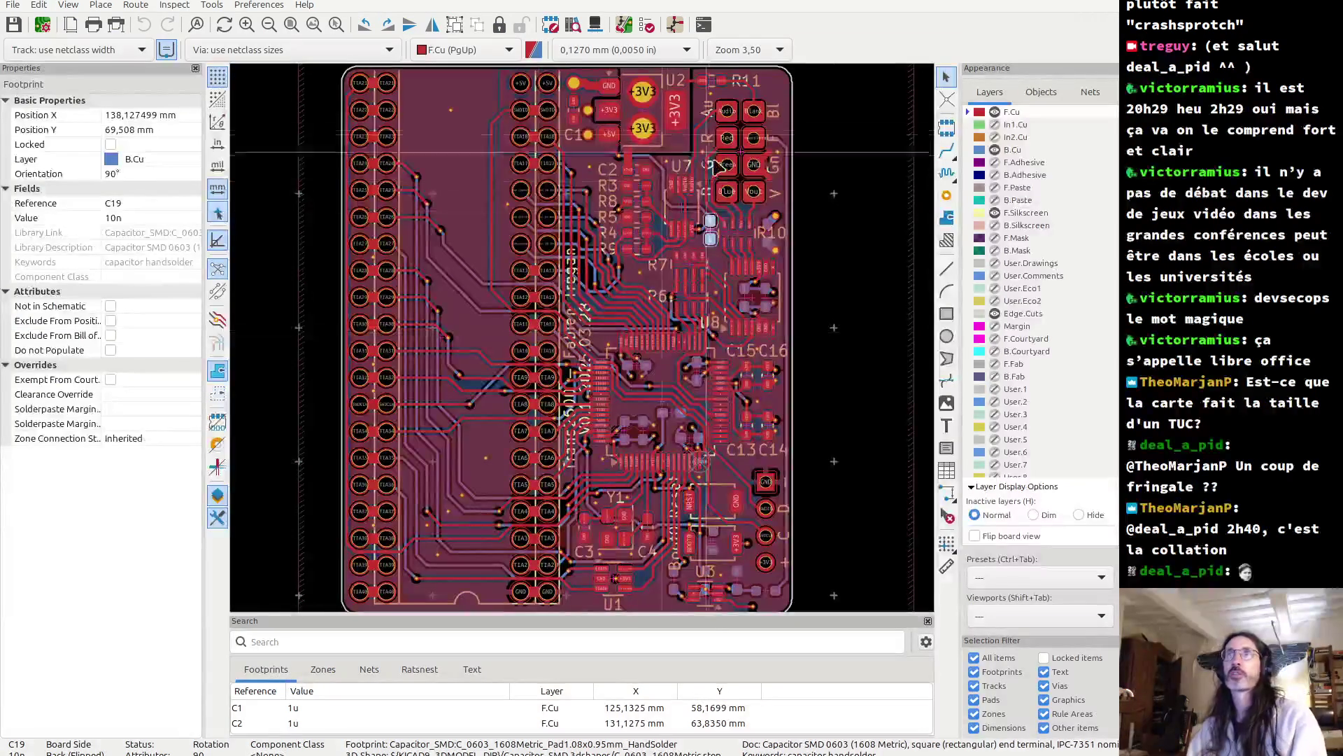
{"action": "scroll", "coordinate": [790, 122], "scroll_direction": "up", "scroll_amount": 3}
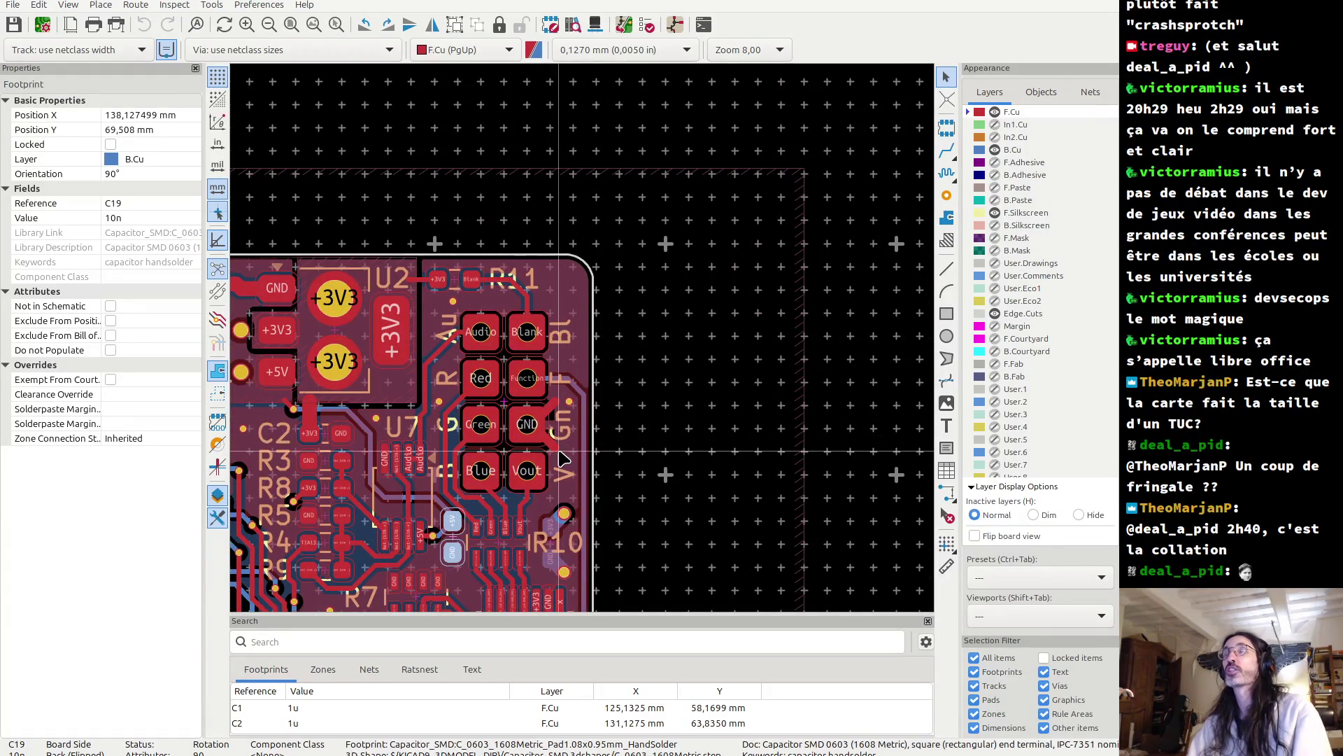
{"action": "middle_click_drag", "start_coordinate": [568, 450], "coordinate": [616, 331]}
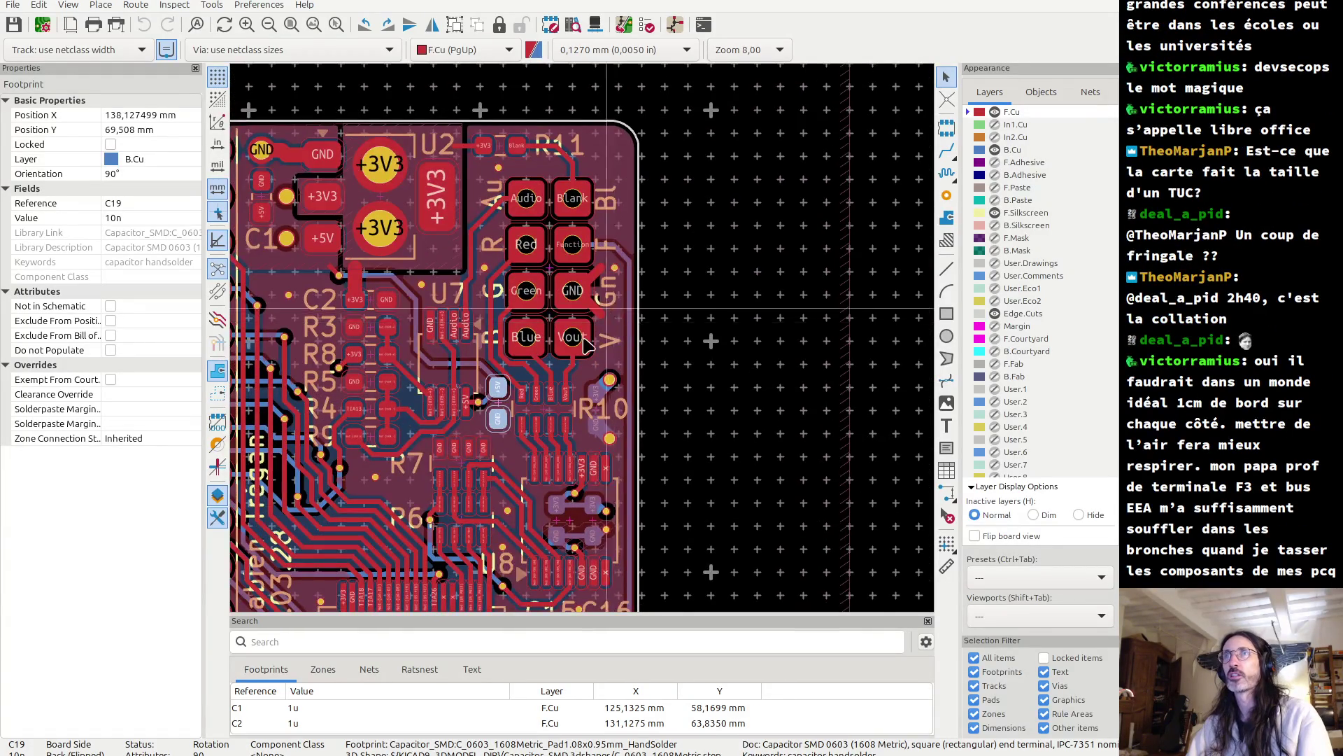
{"action": "scroll", "coordinate": [615, 331], "scroll_direction": "up", "scroll_amount": 2}
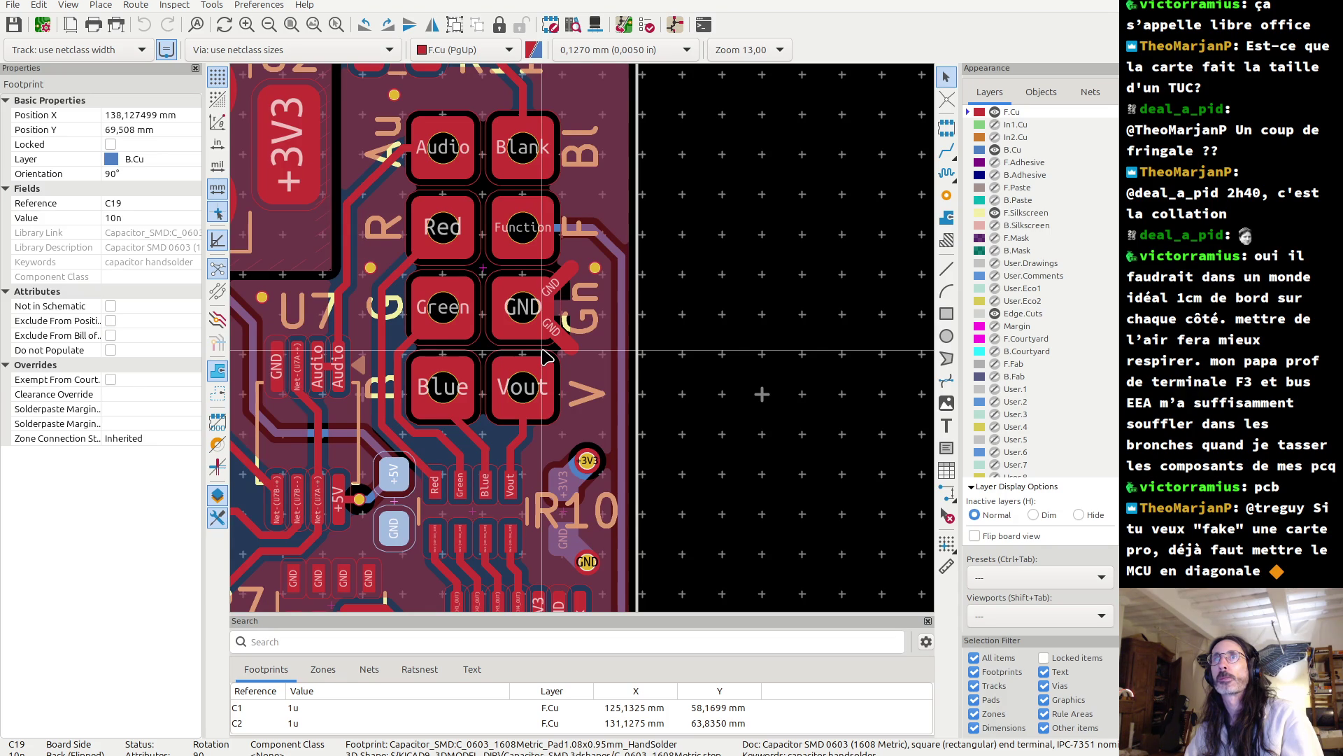
{"action": "scroll", "coordinate": [586, 346], "scroll_direction": "down", "scroll_amount": 5}
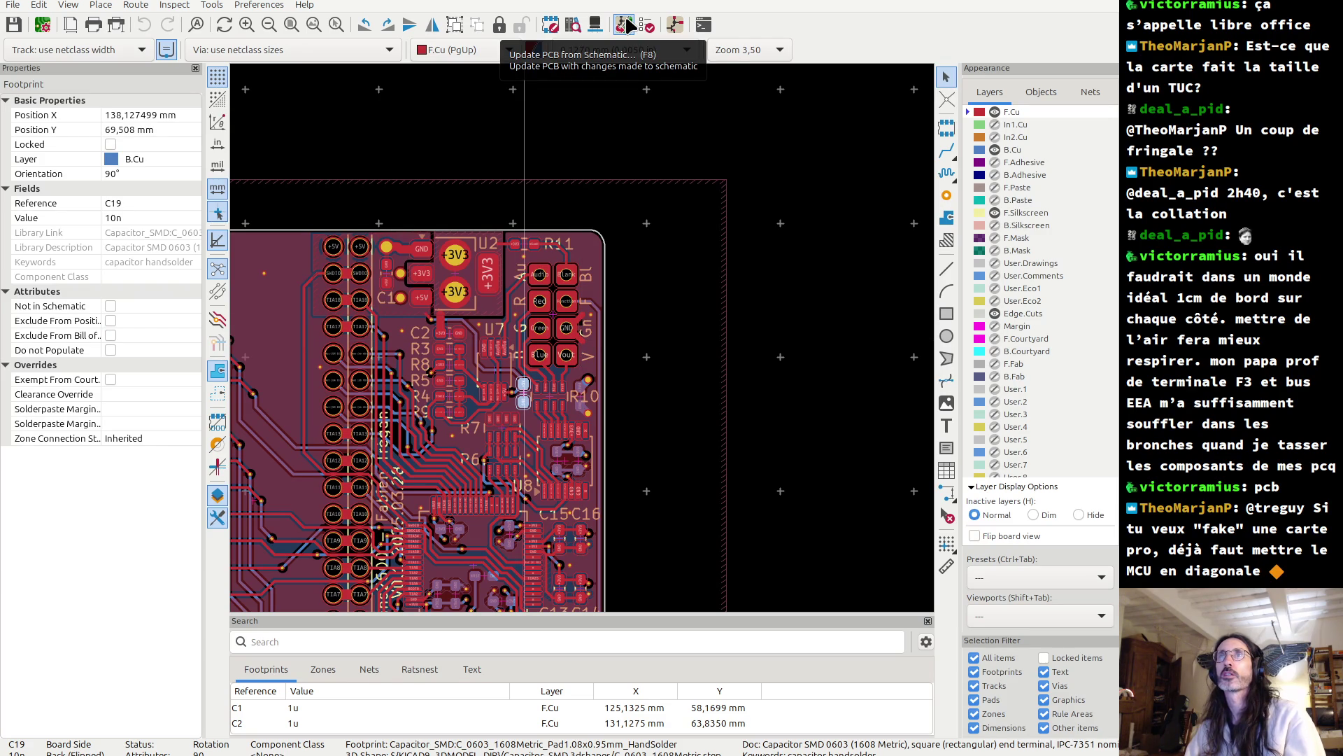
{"action": "left_click", "coordinate": [624, 25]}
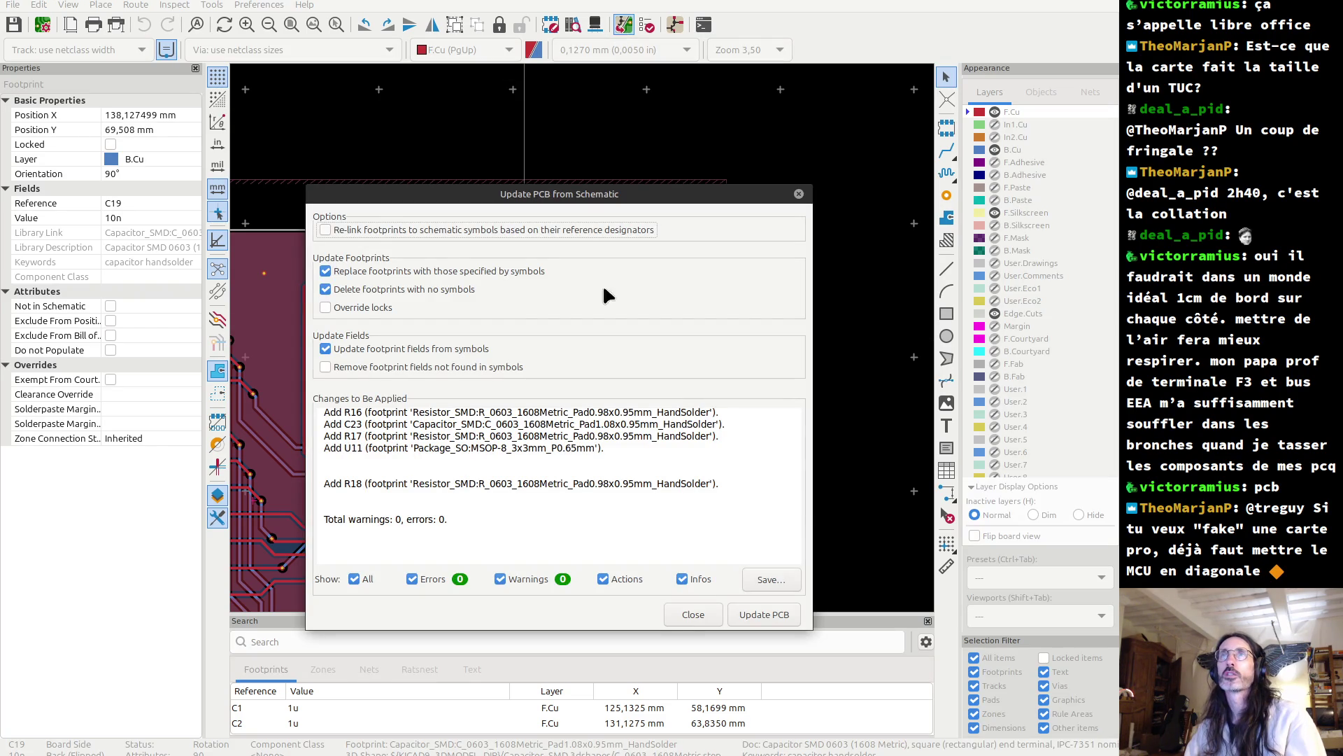
{"action": "left_click", "coordinate": [685, 614]}
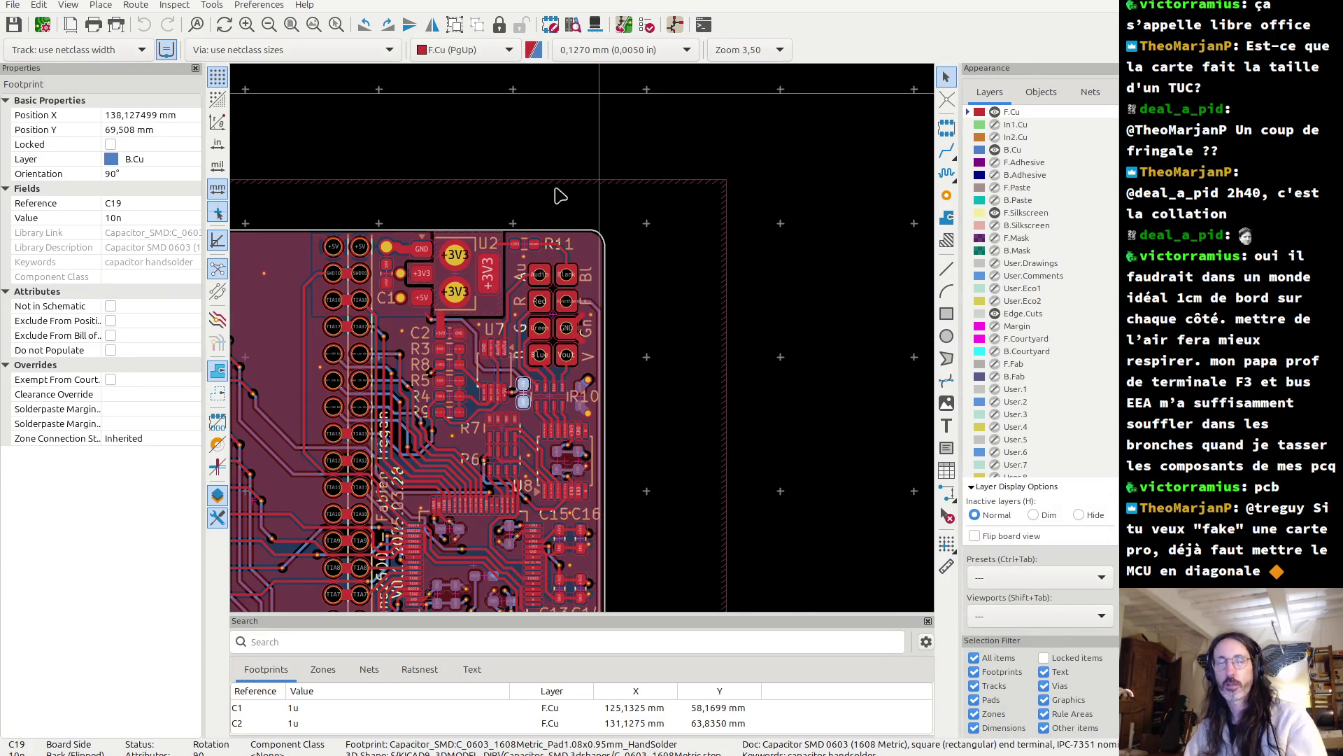
{"action": "key", "text": "alt+3"}
- Orbit the 3D board to its underside and back to the component side, then close the viewer
{"action": "mouse_move", "coordinate": [485, 297]}
{"action": "left_mouse_down"}
{"action": "mouse_move", "coordinate": [768, 289]}
{"action": "mouse_move", "coordinate": [578, 172]}
{"action": "left_mouse_up"}
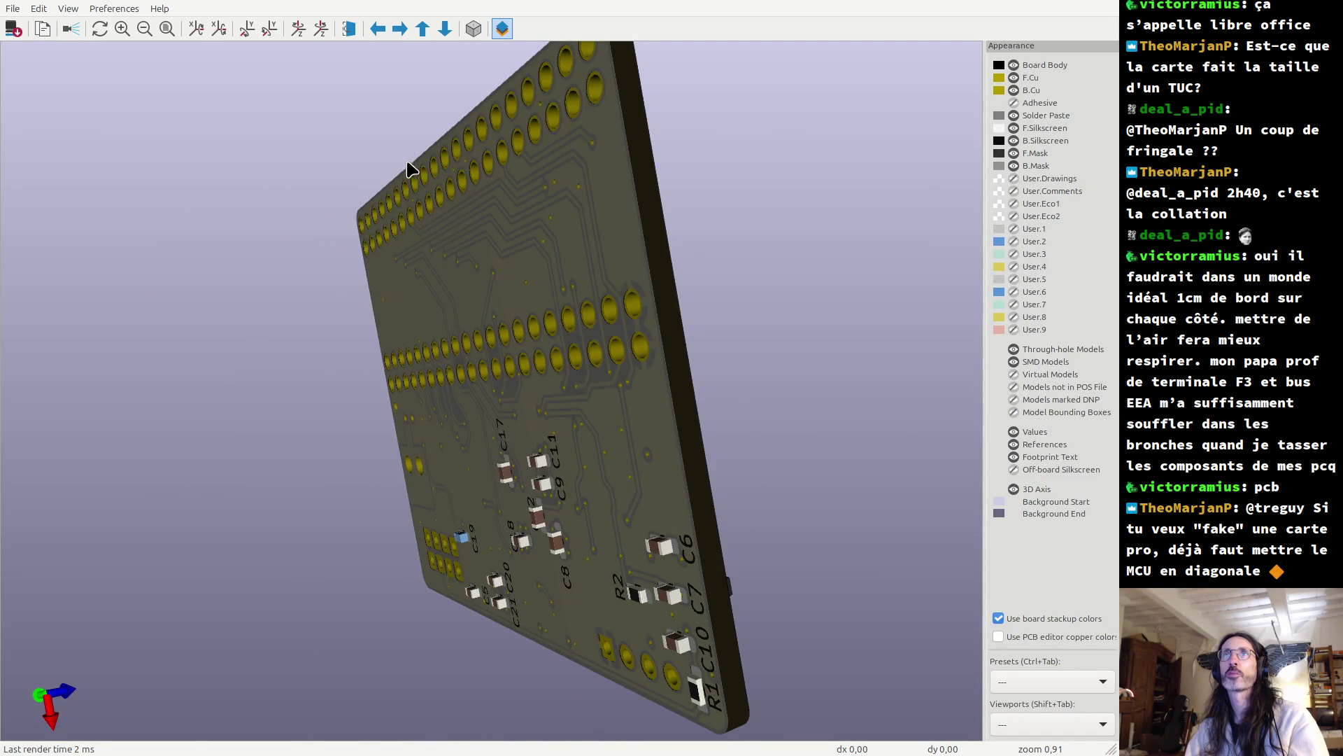
{"action": "mouse_move", "coordinate": [404, 165]}
{"action": "left_mouse_down"}
{"action": "mouse_move", "coordinate": [480, 196]}
{"action": "mouse_move", "coordinate": [171, 270]}
{"action": "left_mouse_up"}
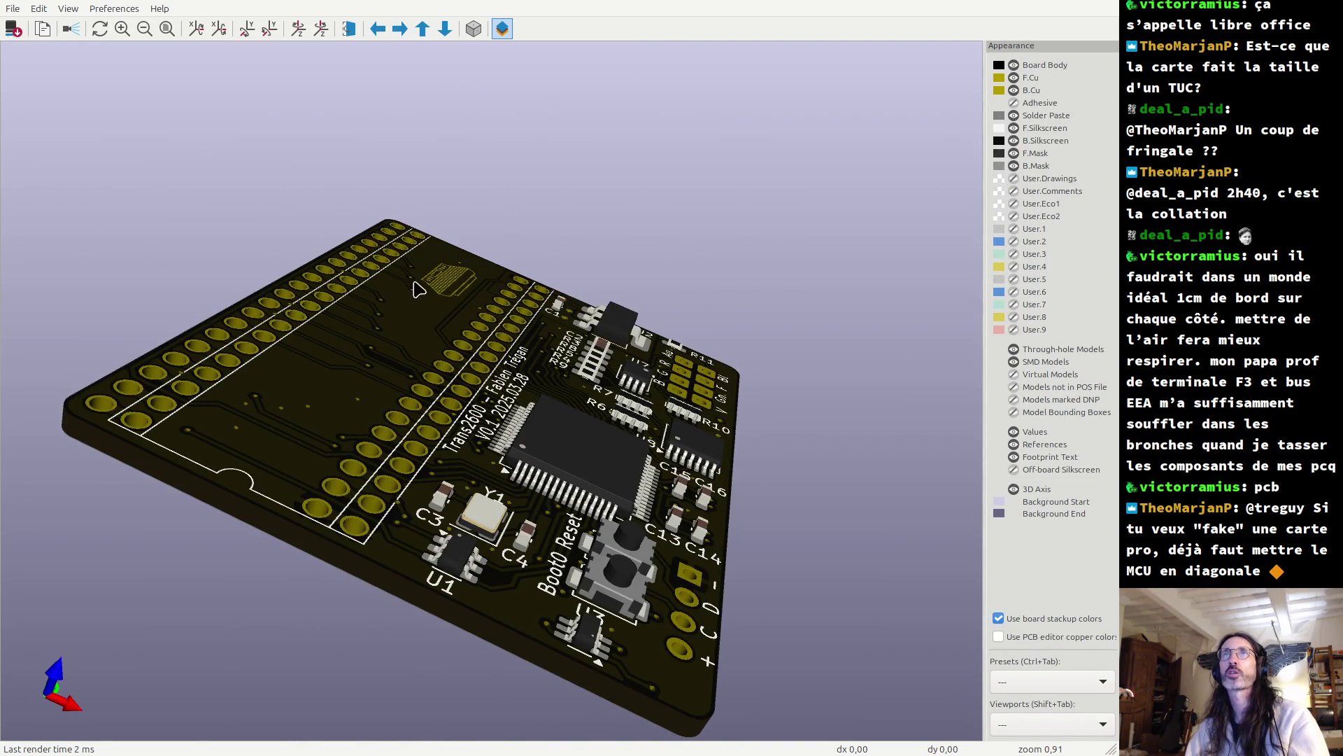
{"action": "left_click_drag", "start_coordinate": [594, 378], "coordinate": [476, 466]}
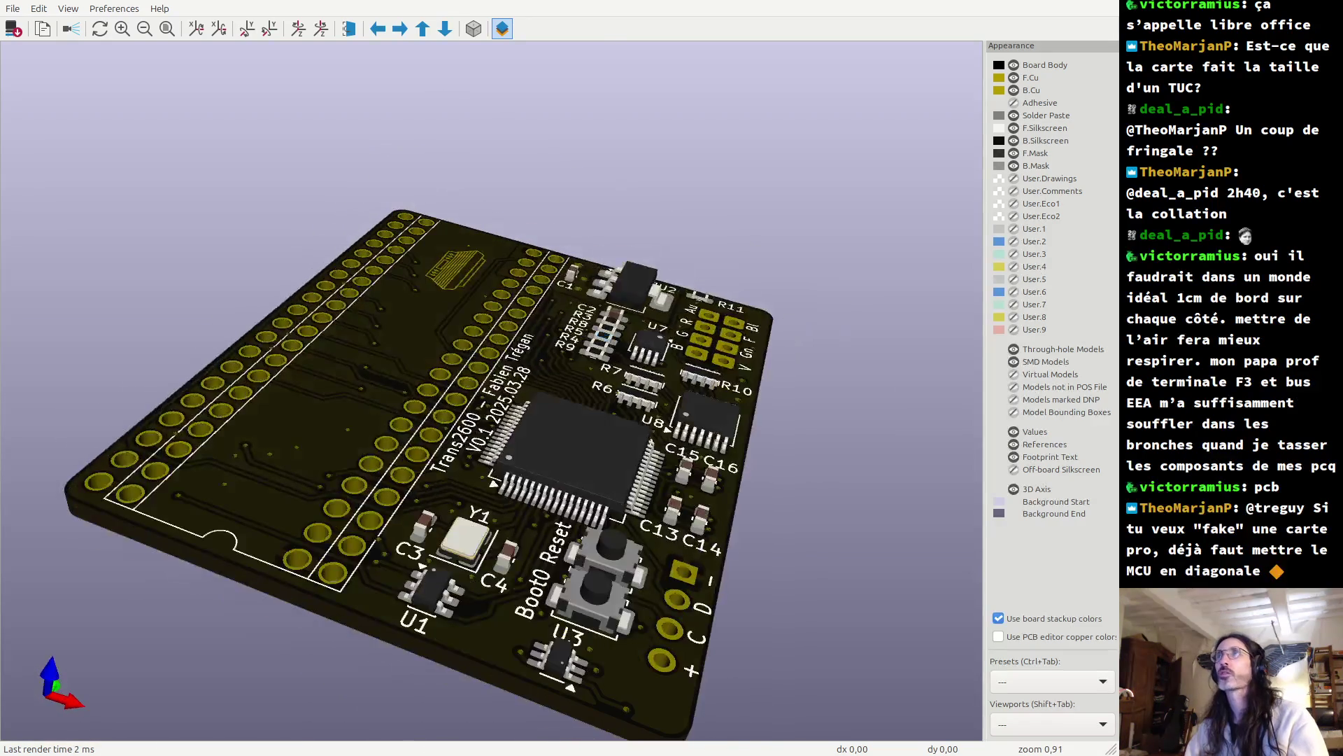
{"action": "left_click", "coordinate": [1108, 4]}
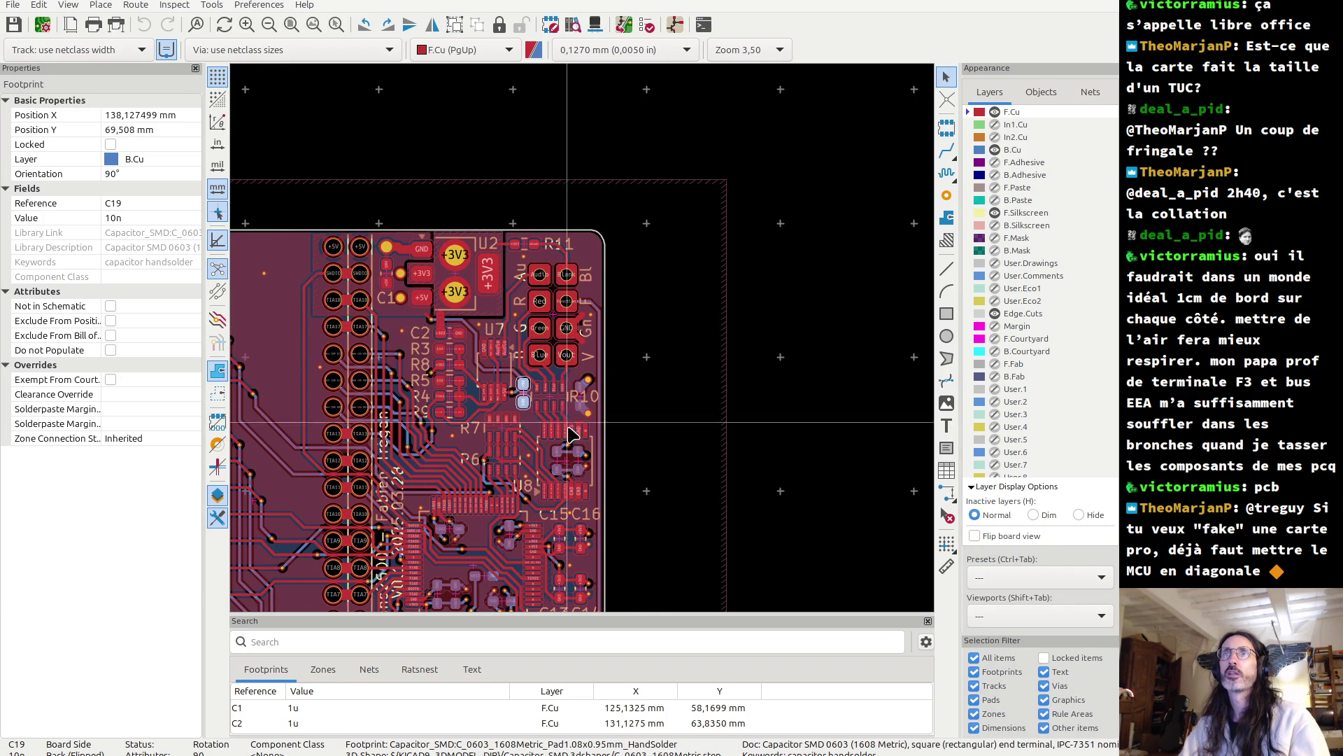
{"action": "scroll", "coordinate": [586, 345], "scroll_direction": "up", "scroll_amount": 2}
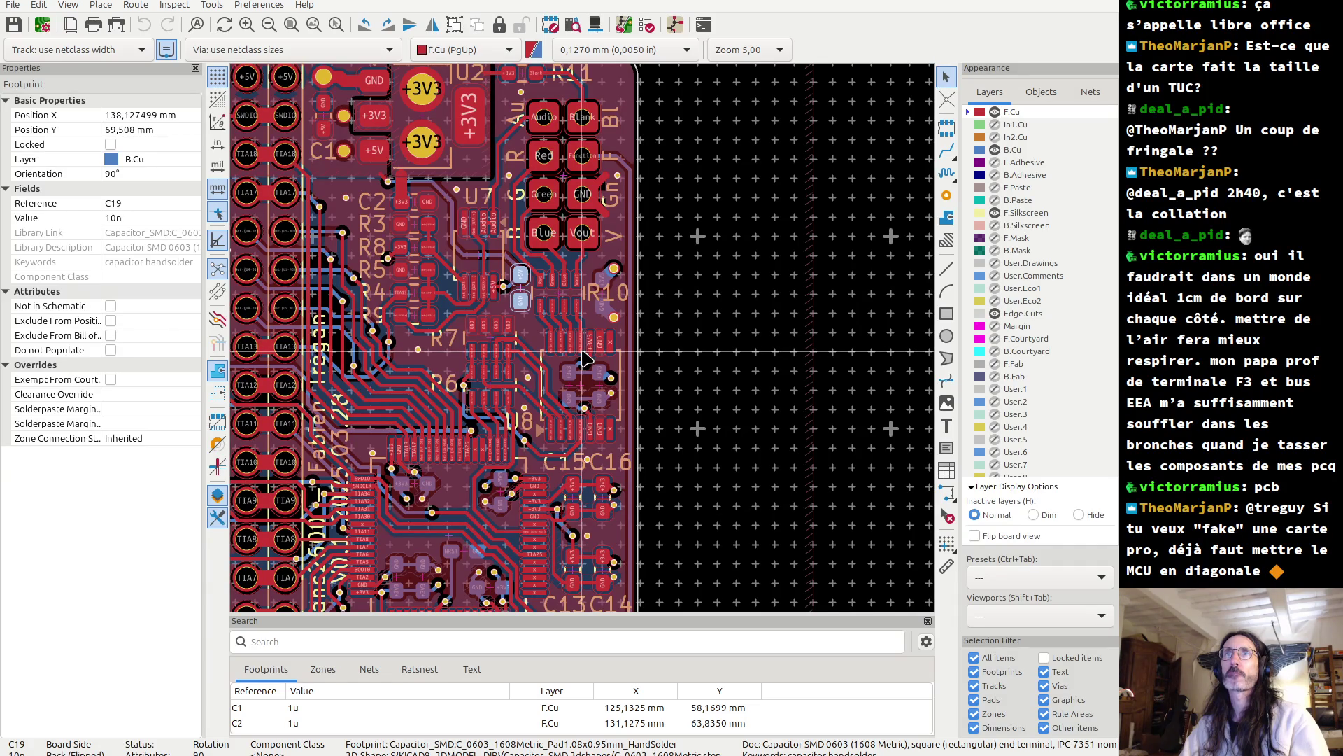
{"action": "scroll", "coordinate": [586, 358], "scroll_direction": "down", "scroll_amount": 2}
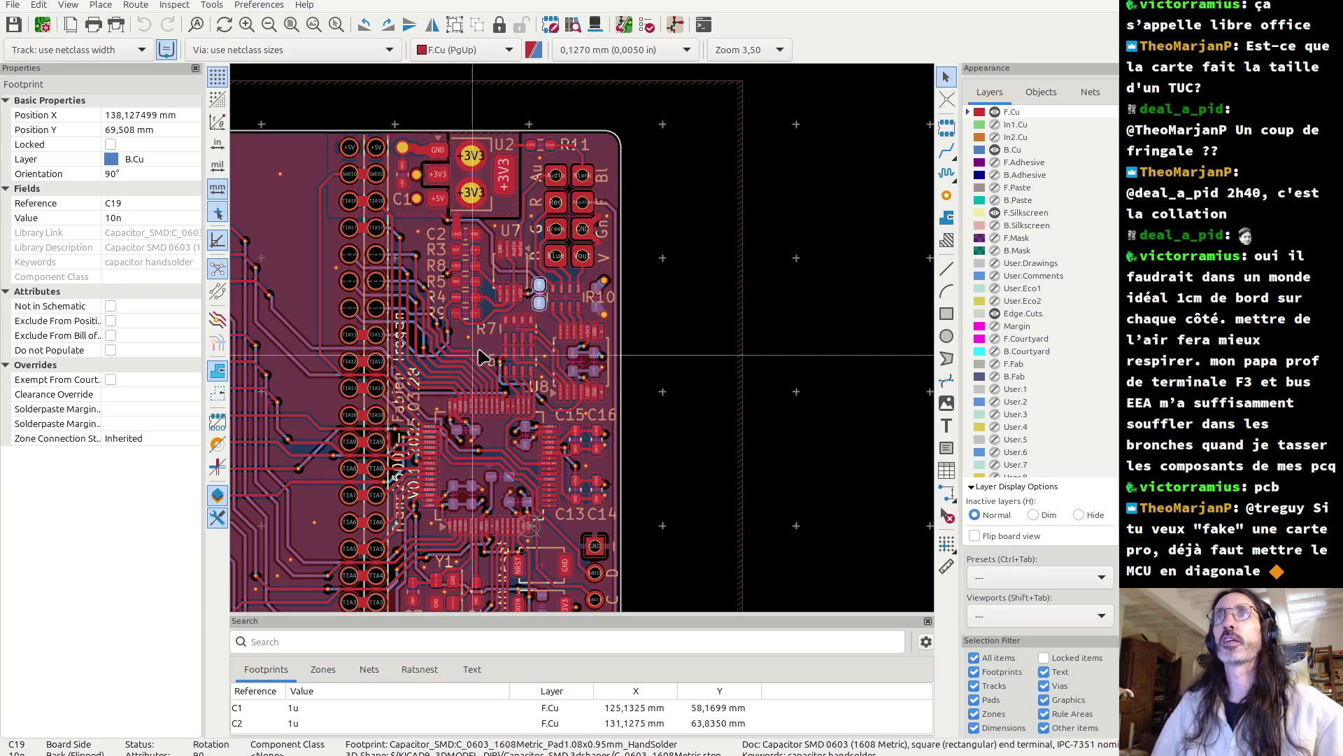
- Pan to the TIA pin pads, zoom out, and bring up the window switcher
{"action": "scroll", "coordinate": [434, 364], "scroll_direction": "up", "scroll_amount": 6}
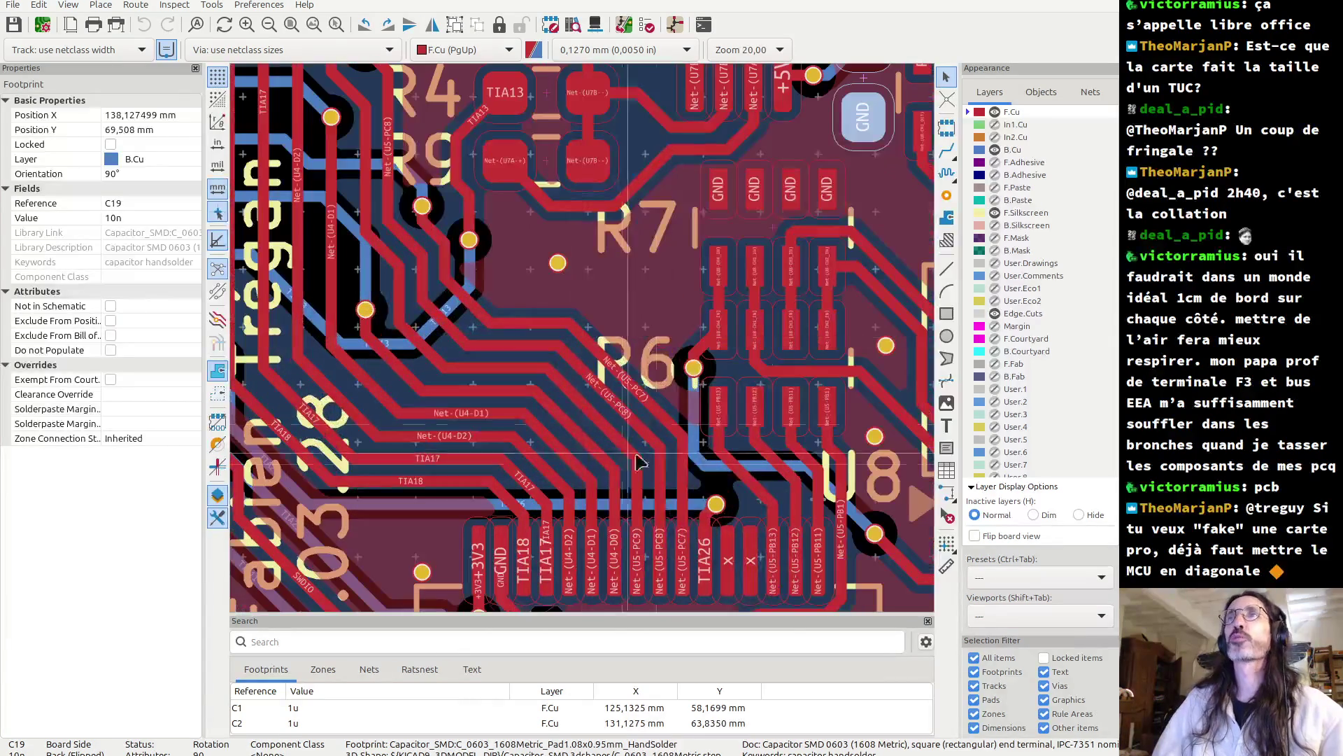
{"action": "scroll", "coordinate": [334, 328], "scroll_direction": "down", "scroll_amount": 3}
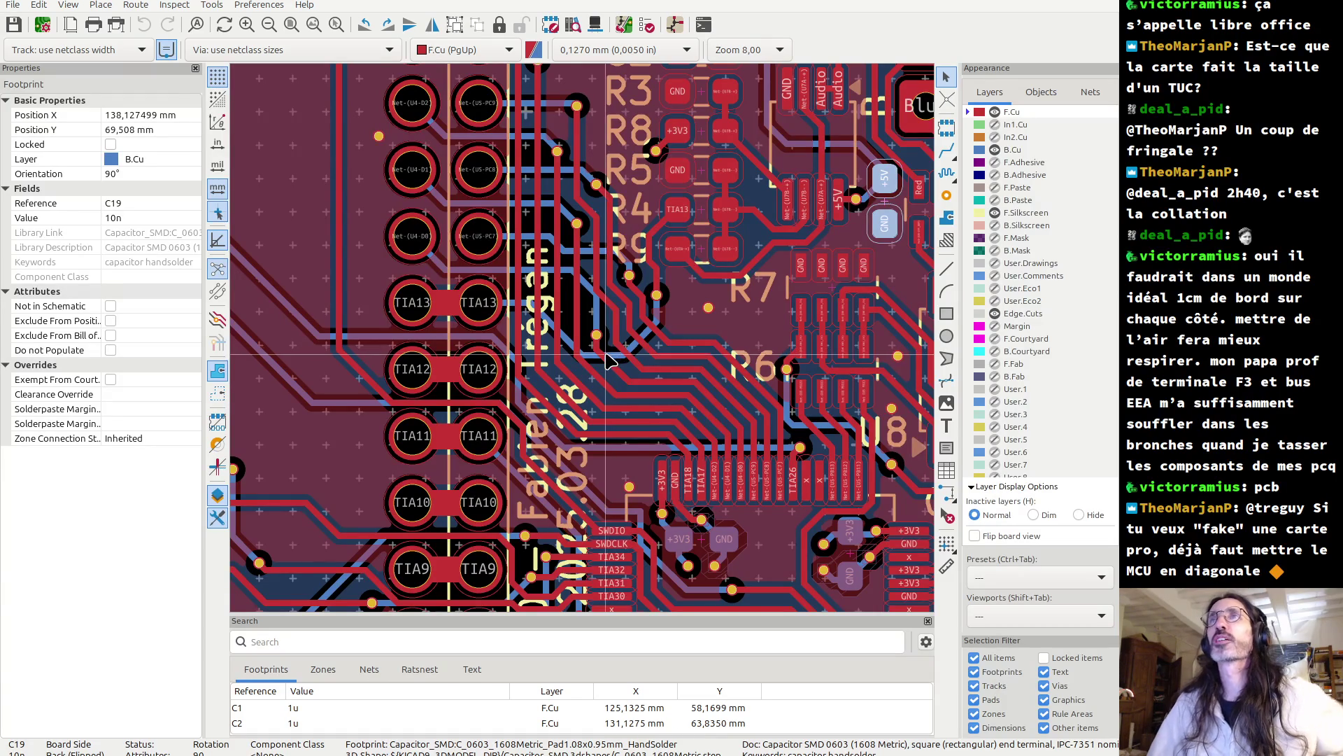
{"action": "middle_click_drag", "start_coordinate": [761, 327], "coordinate": [618, 453]}
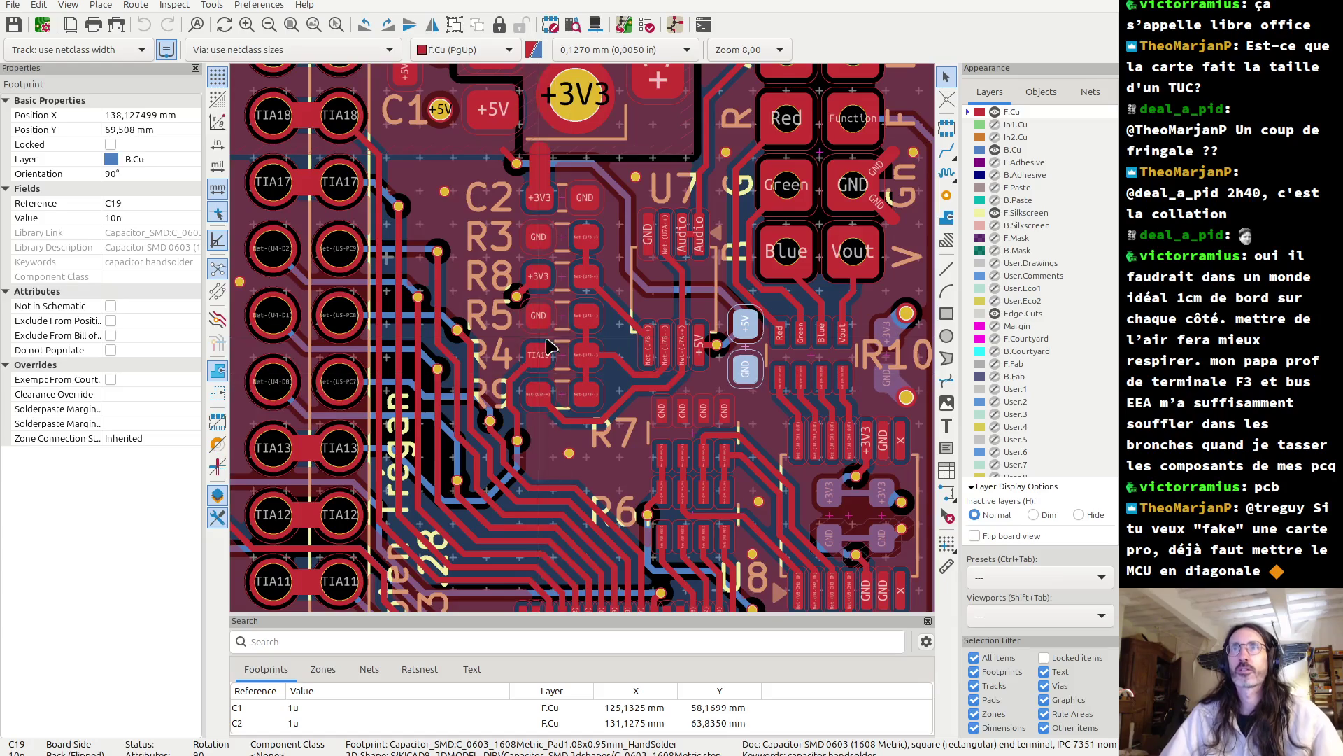
{"action": "scroll", "coordinate": [540, 394], "scroll_direction": "down", "scroll_amount": 2}
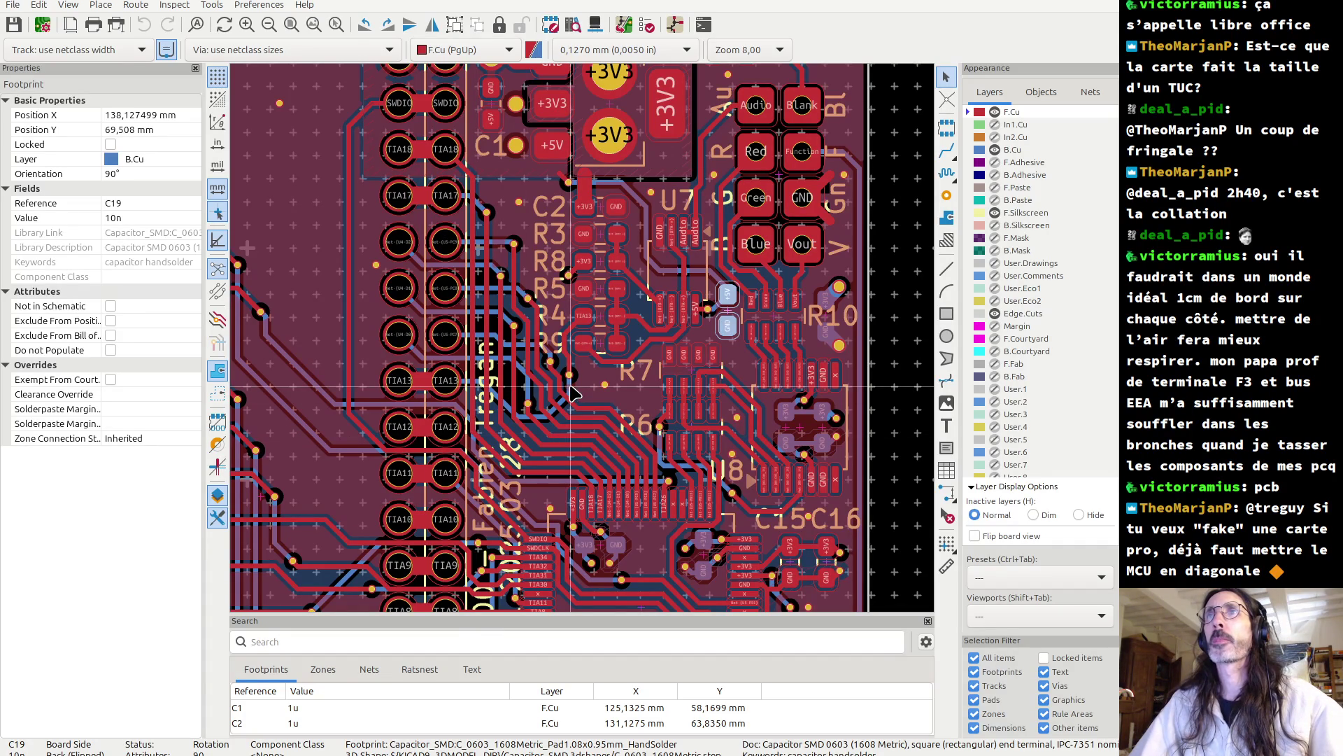
{"action": "key", "text": "alt+Tab"}
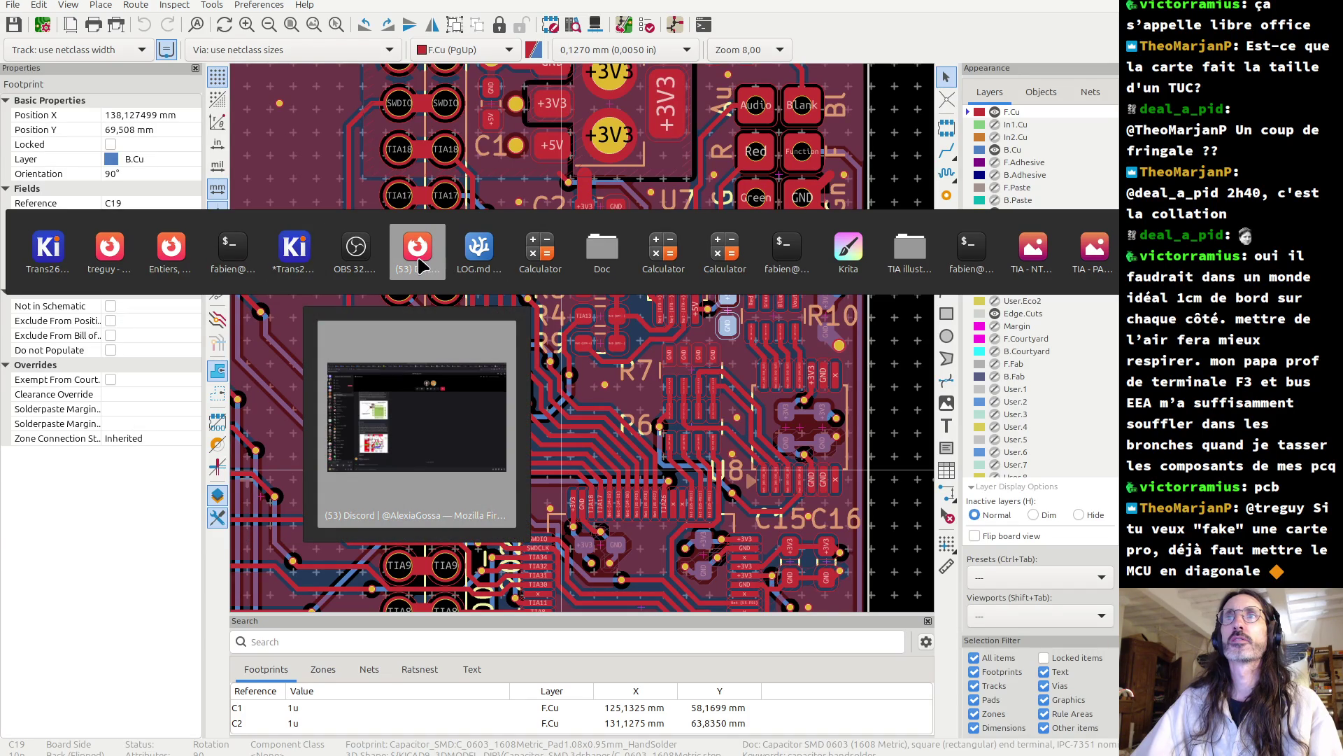
- Dismiss the window switcher twice to stay in KiCad, then zoom out to the full board
{"action": "key", "text": "Escape"}
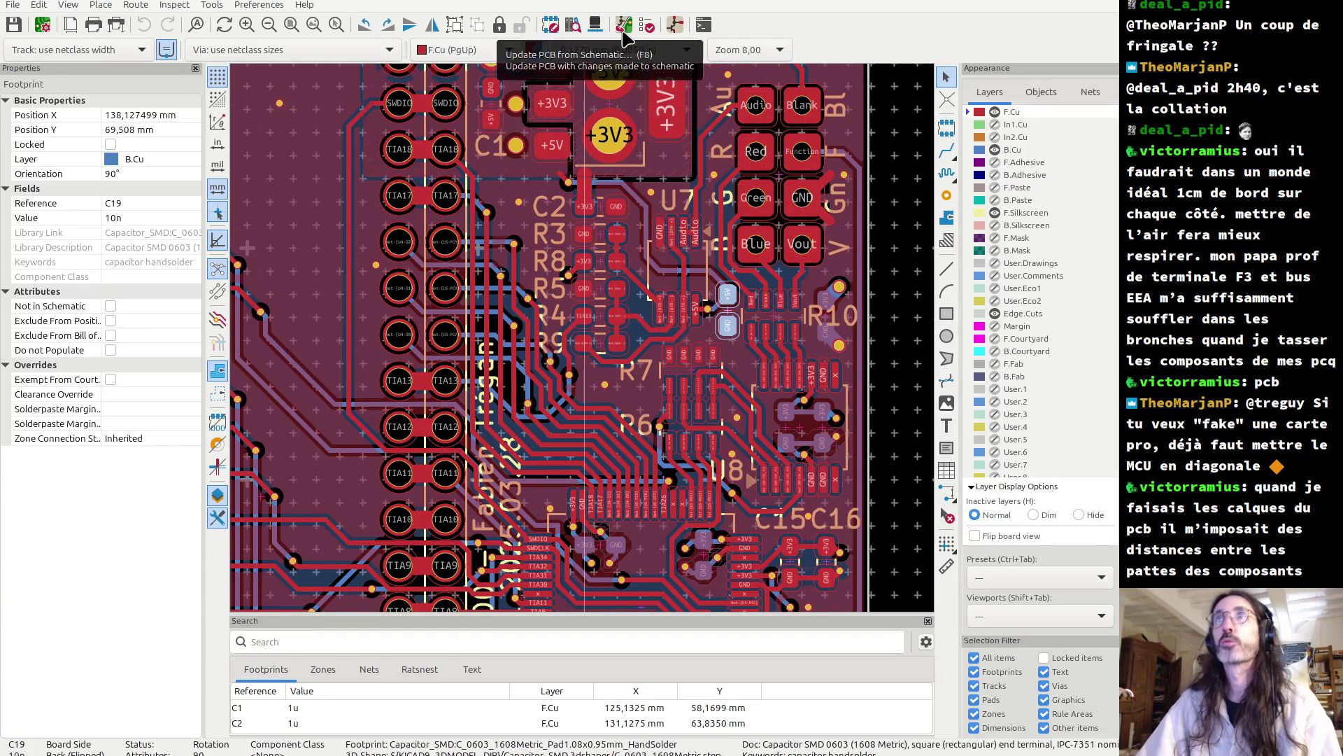
{"action": "key", "text": "alt+Tab"}
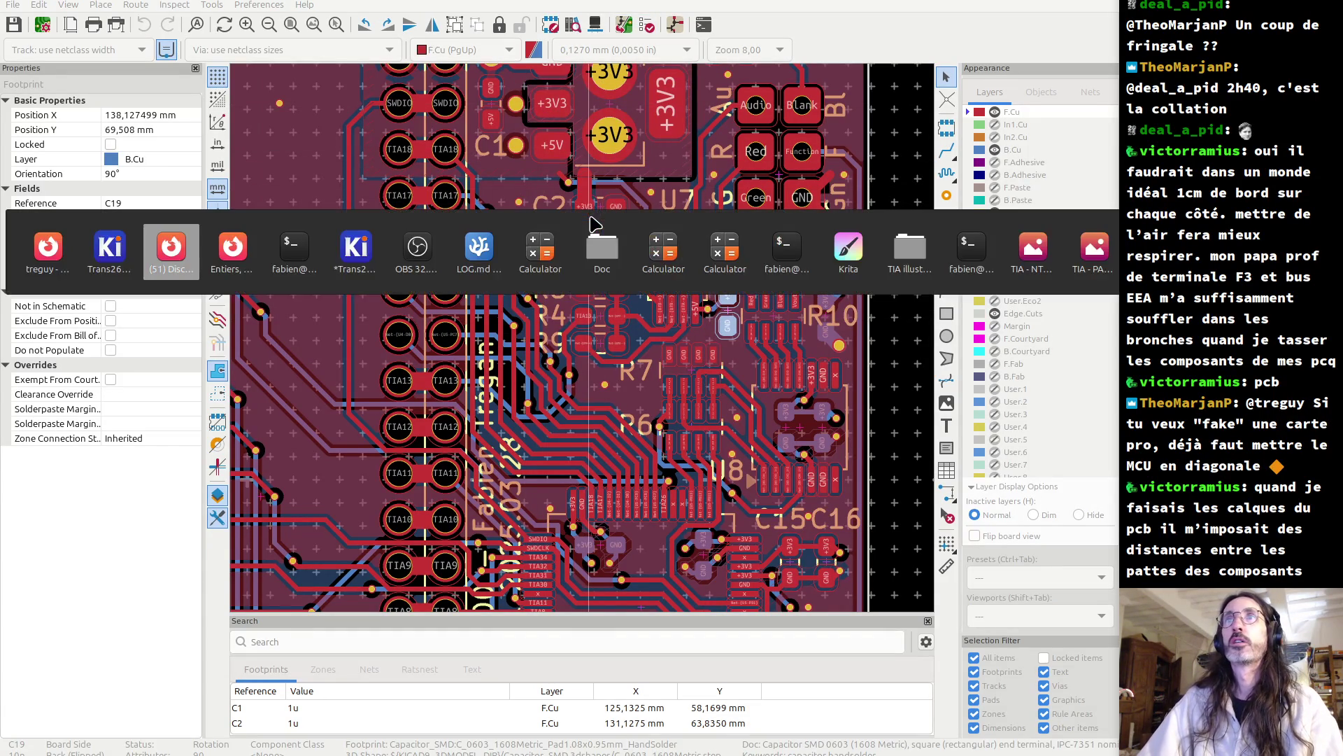
{"action": "key", "text": "Escape"}
{"action": "scroll", "coordinate": [586, 328], "scroll_direction": "down", "scroll_amount": 5}
{"action": "scroll", "coordinate": [587, 327], "scroll_direction": "down", "scroll_amount": 3}
{"action": "scroll", "coordinate": [586, 368], "scroll_direction": "up", "scroll_amount": 5}
{"action": "scroll", "coordinate": [586, 367], "scroll_direction": "down", "scroll_amount": 2}
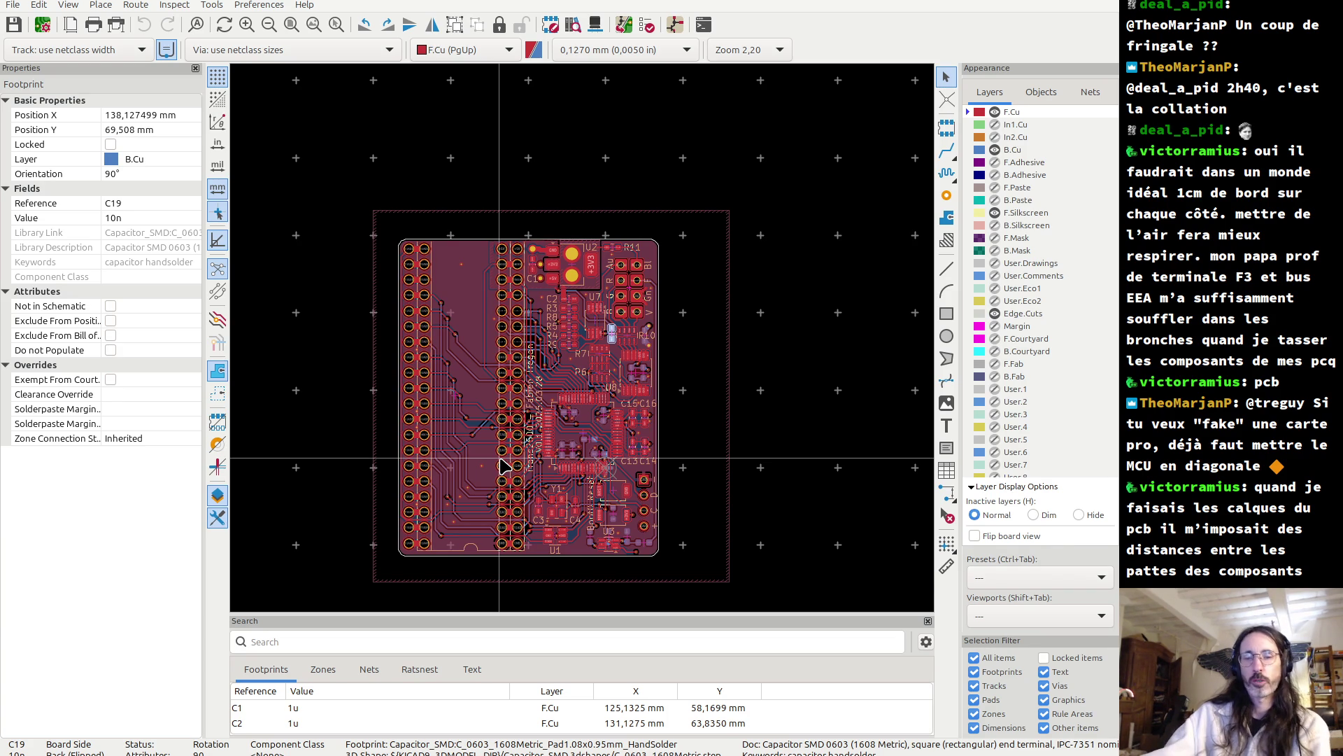
{"action": "key", "text": "alt+Tab"}
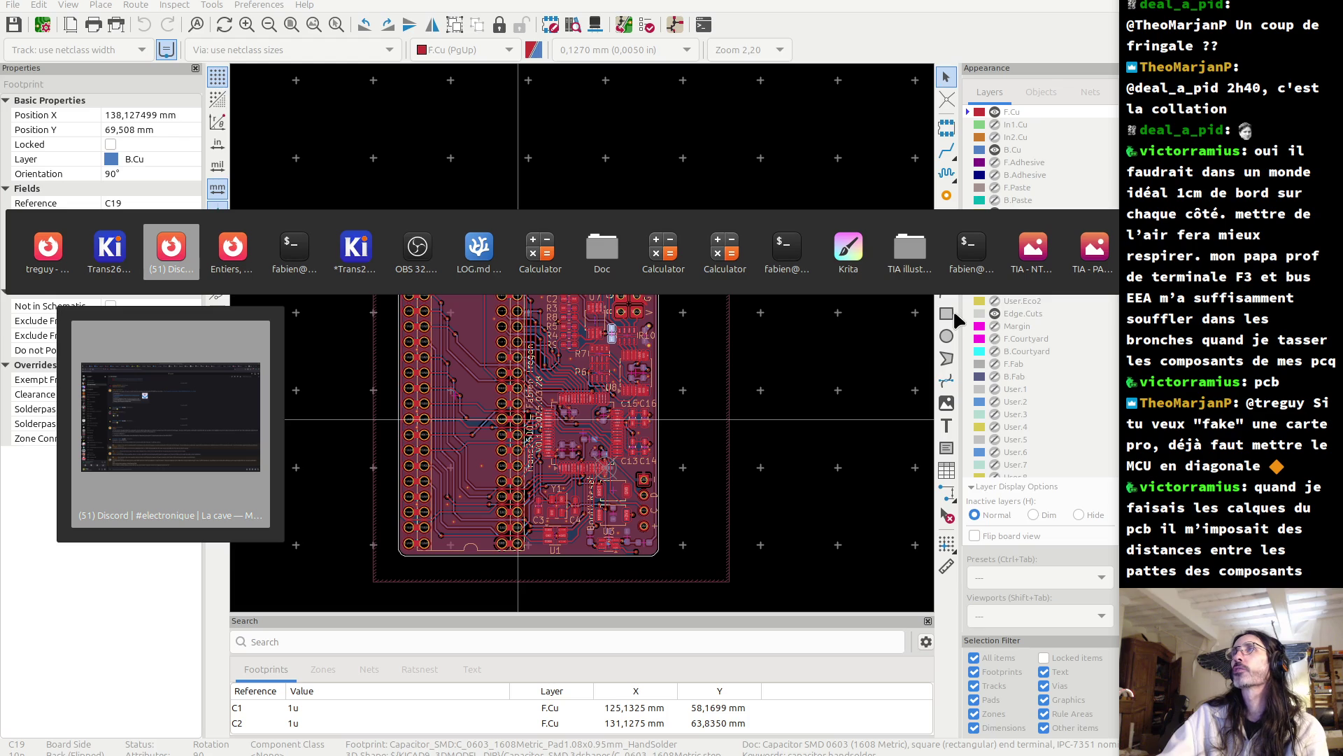
- Switch to the Trans2600 LOG.md window in Visual Studio Code
{"action": "mouse_move", "coordinate": [917, 254]}
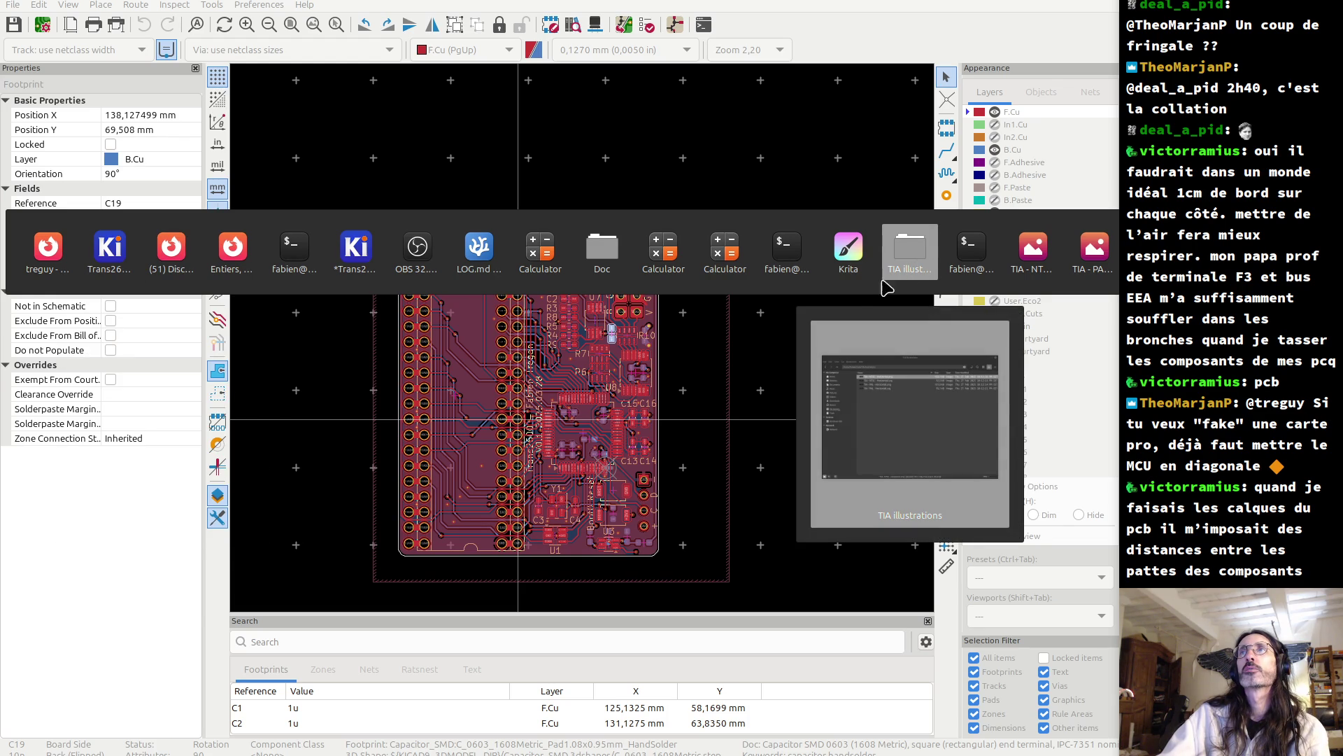
{"action": "left_click", "coordinate": [456, 272]}
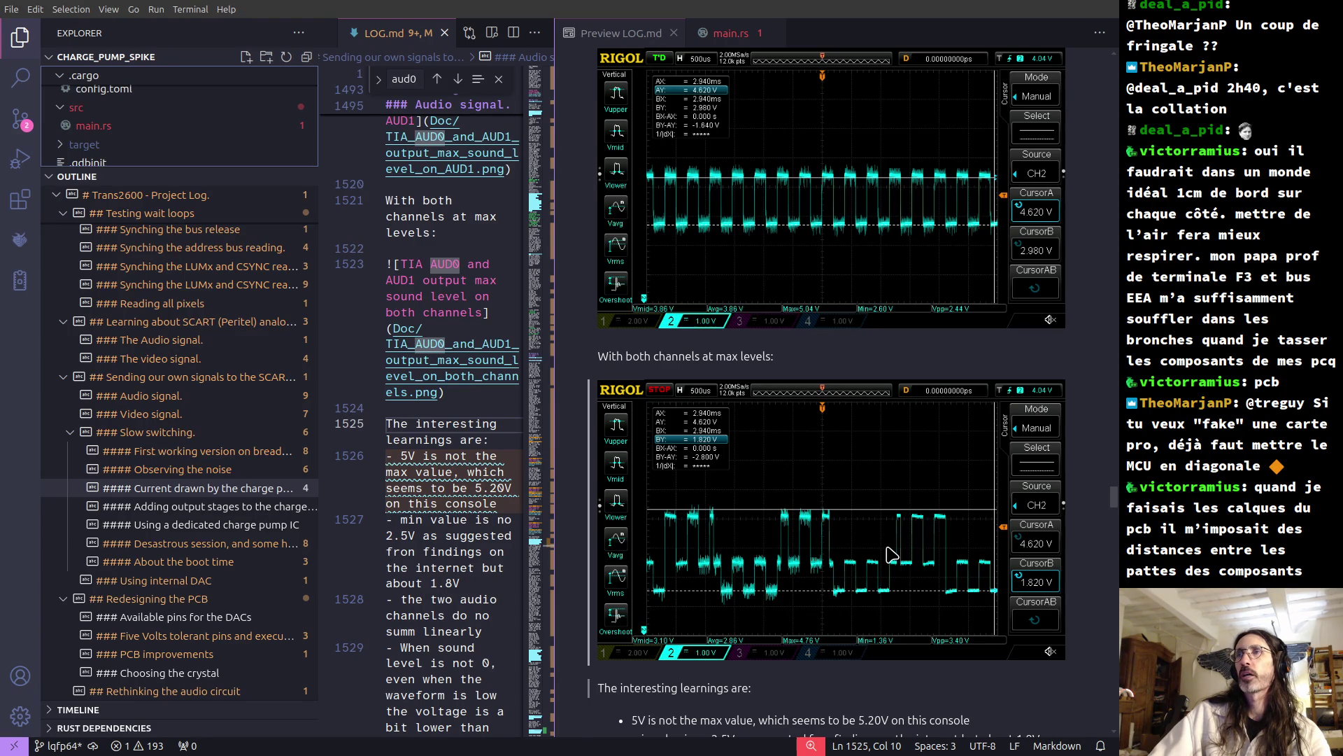
{"action": "scroll", "coordinate": [896, 553], "scroll_direction": "down", "scroll_amount": 10}
{"action": "scroll", "coordinate": [881, 560], "scroll_direction": "down", "scroll_amount": 10}
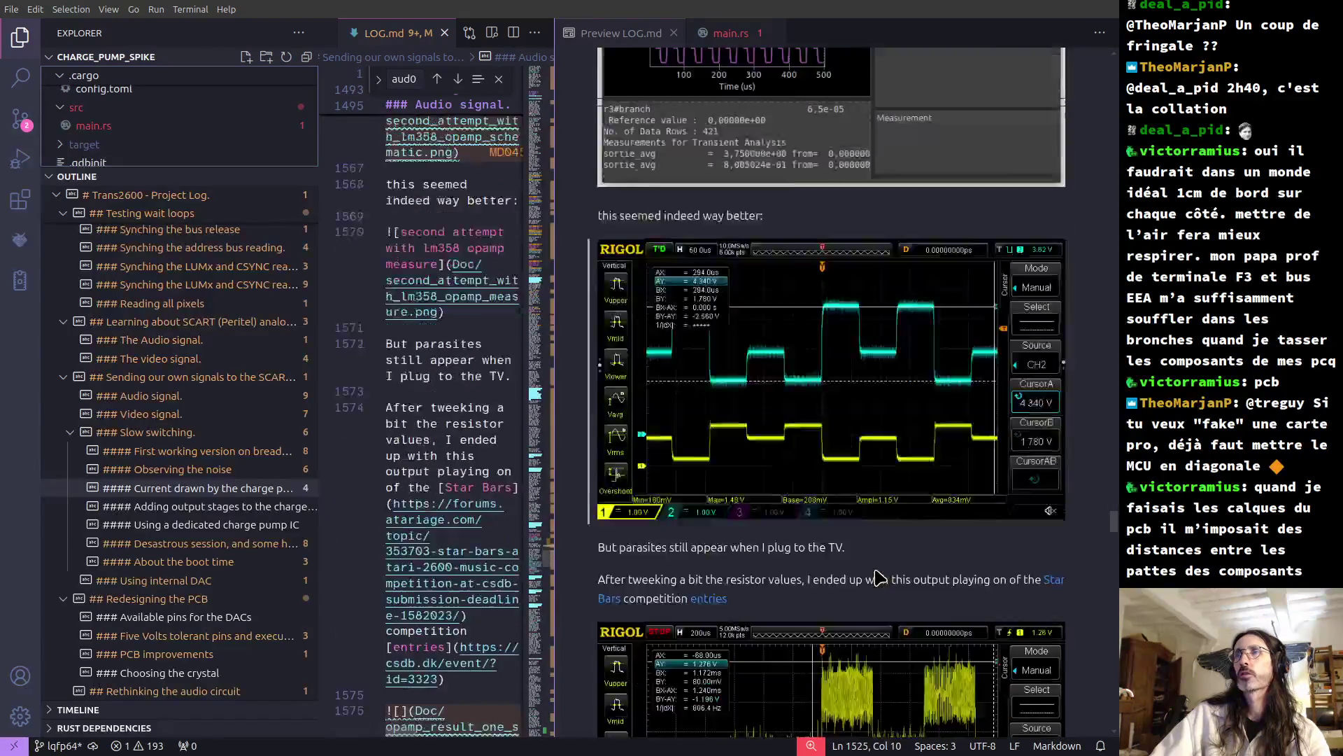
{"action": "scroll", "coordinate": [876, 585], "scroll_direction": "up", "scroll_amount": 10}
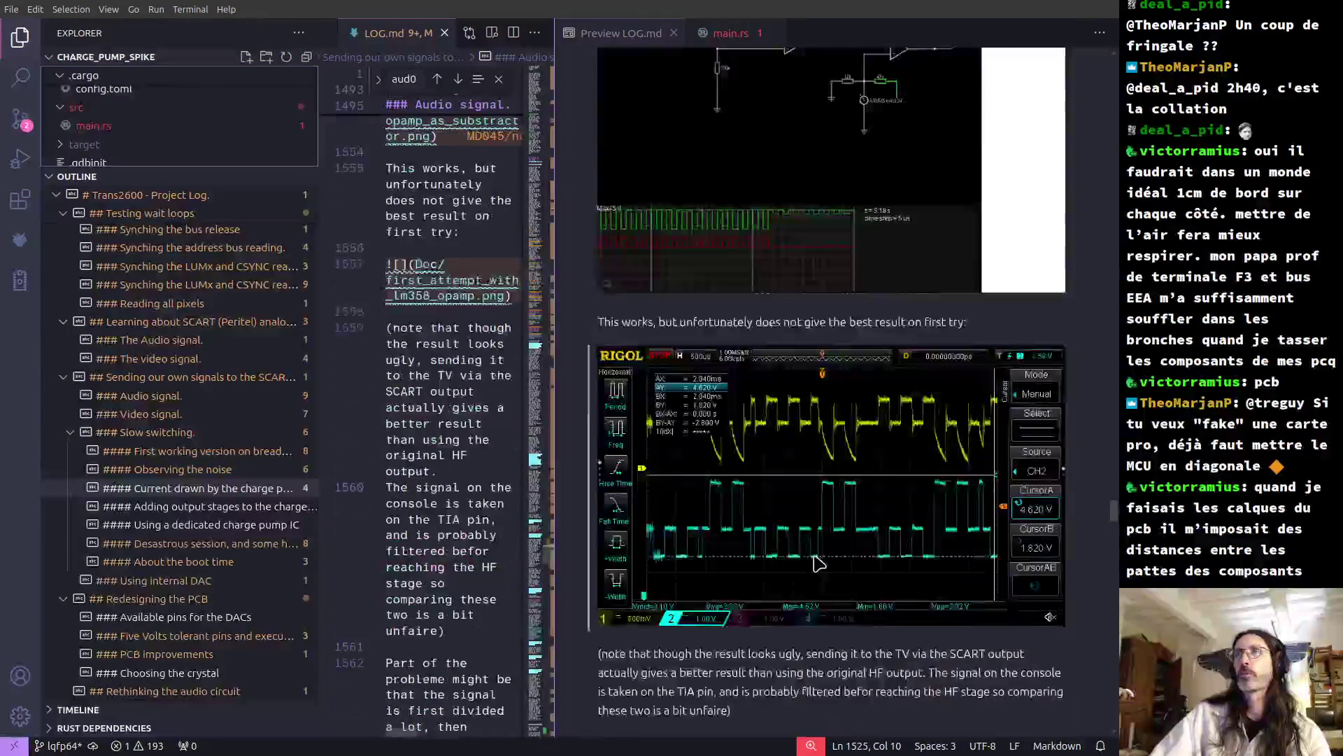
{"action": "scroll", "coordinate": [742, 637], "scroll_direction": "up", "scroll_amount": 10}
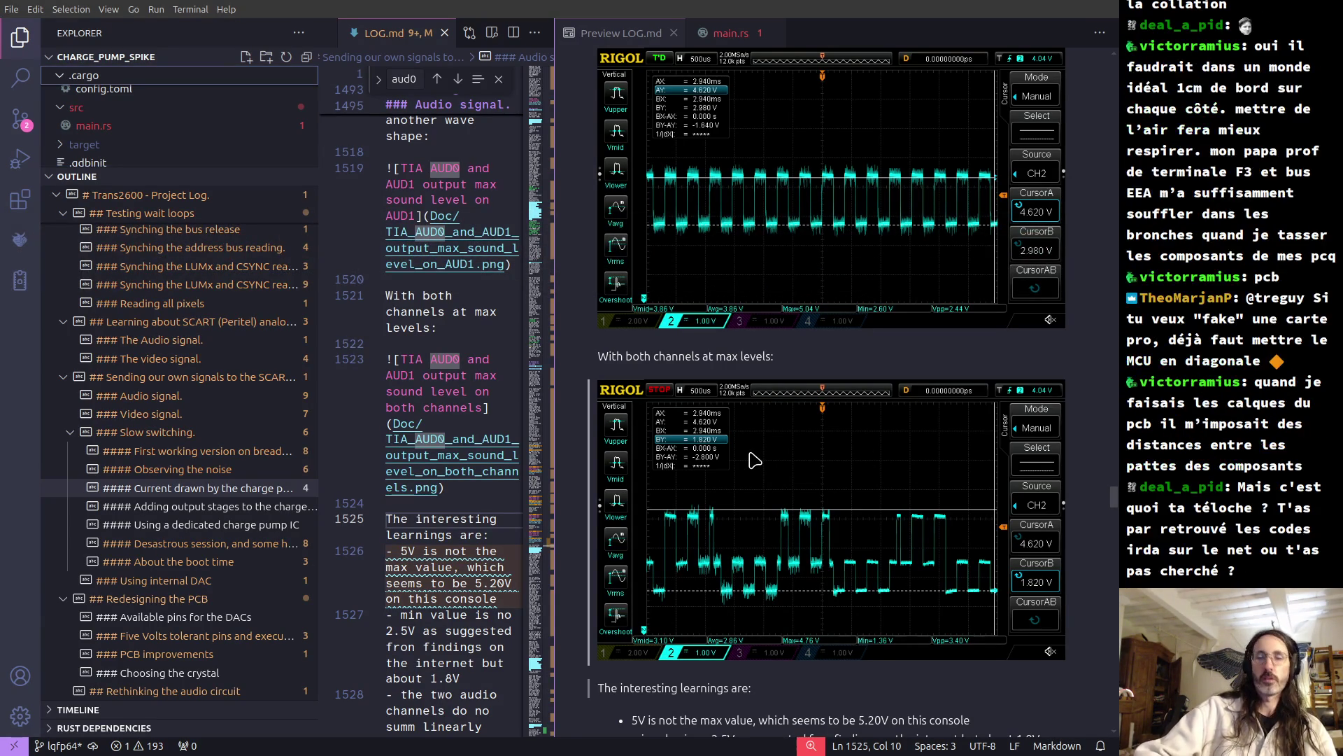
{"action": "key", "text": "alt+Tab"}
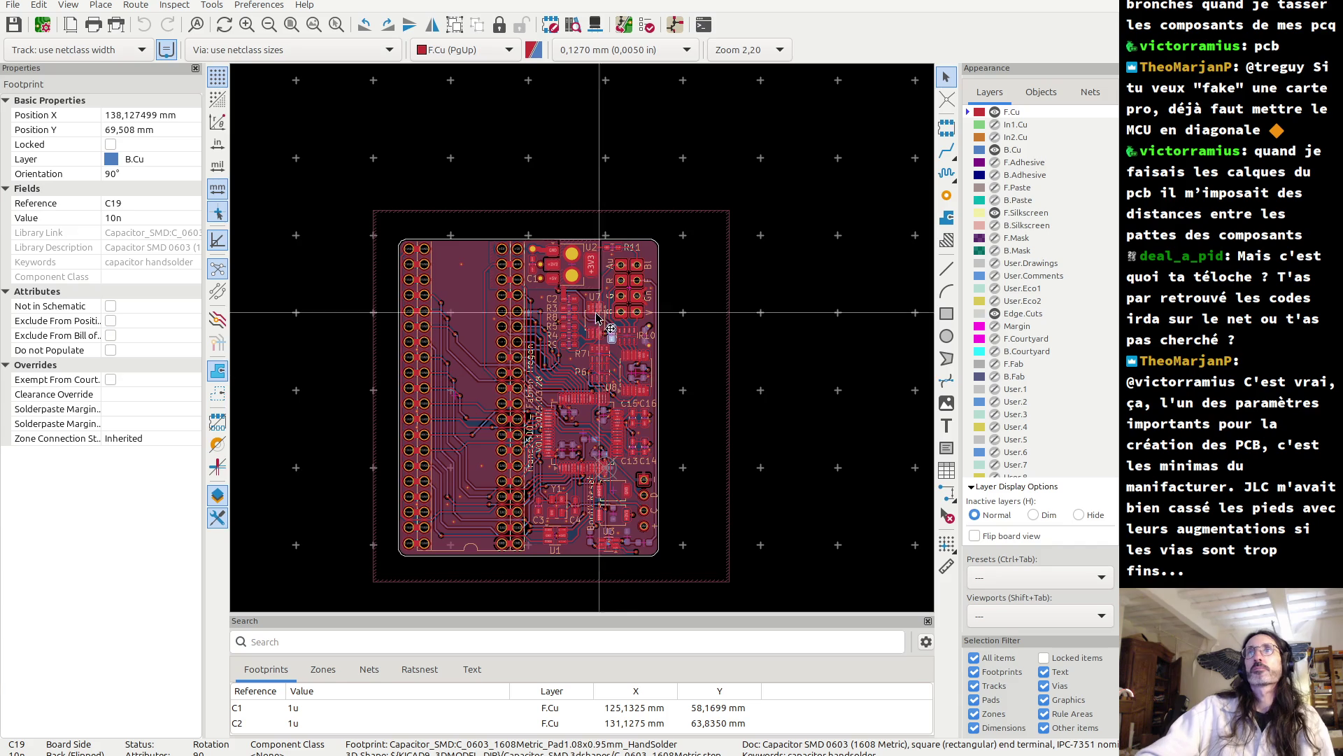
- Zoom the board layout around the central chip with C13–C16 and Y1
{"action": "scroll", "coordinate": [587, 347], "scroll_direction": "up", "scroll_amount": 4}
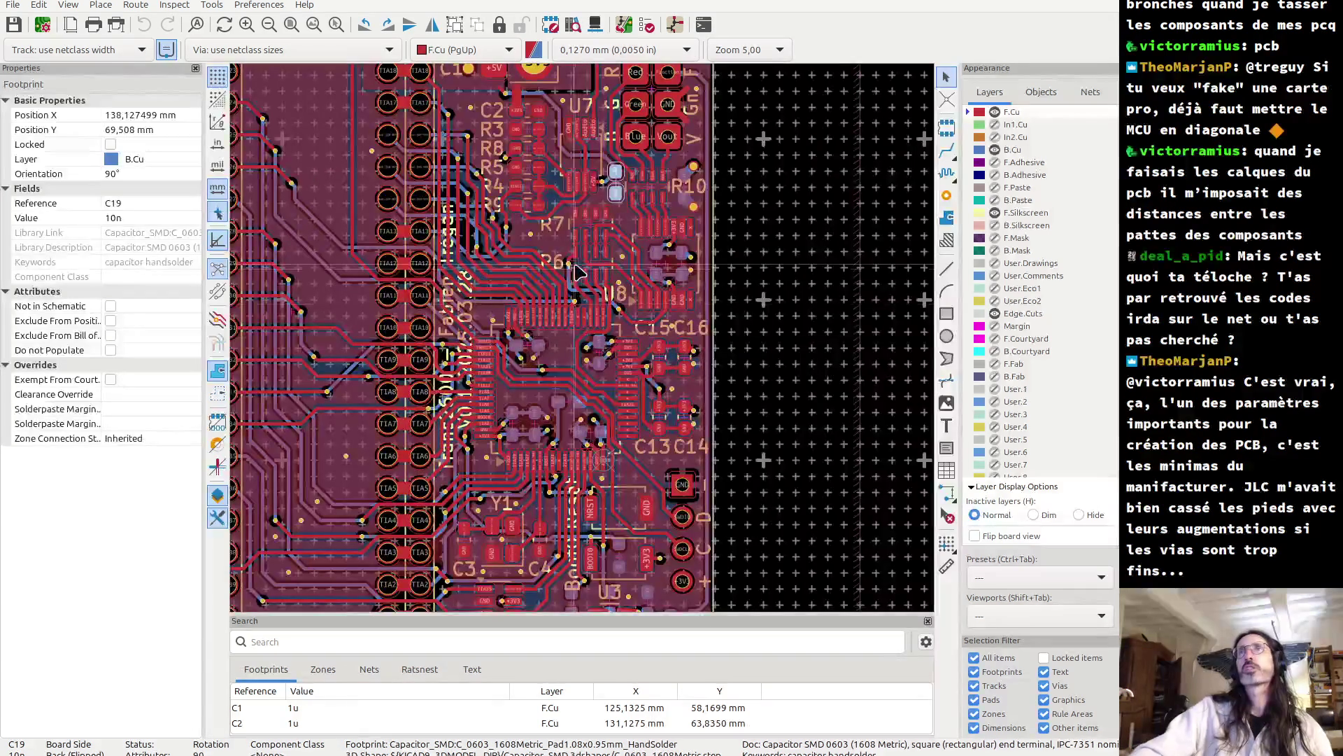
- Zoom around R10 to bring the 10n capacitor C19 on B.Cu into close view
{"action": "scroll", "coordinate": [560, 373], "scroll_direction": "up", "scroll_amount": 4, "text": "shift"}
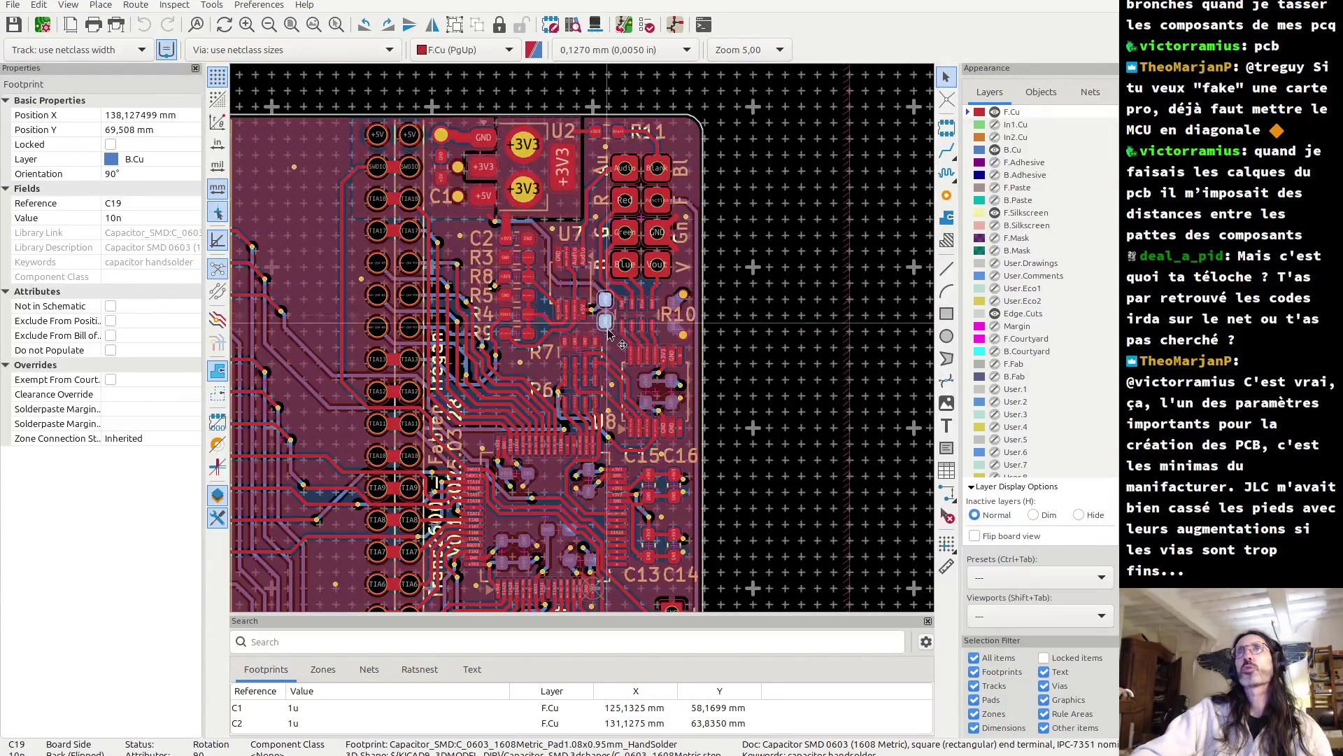
{"action": "scroll", "coordinate": [601, 405], "scroll_direction": "up", "scroll_amount": 2}
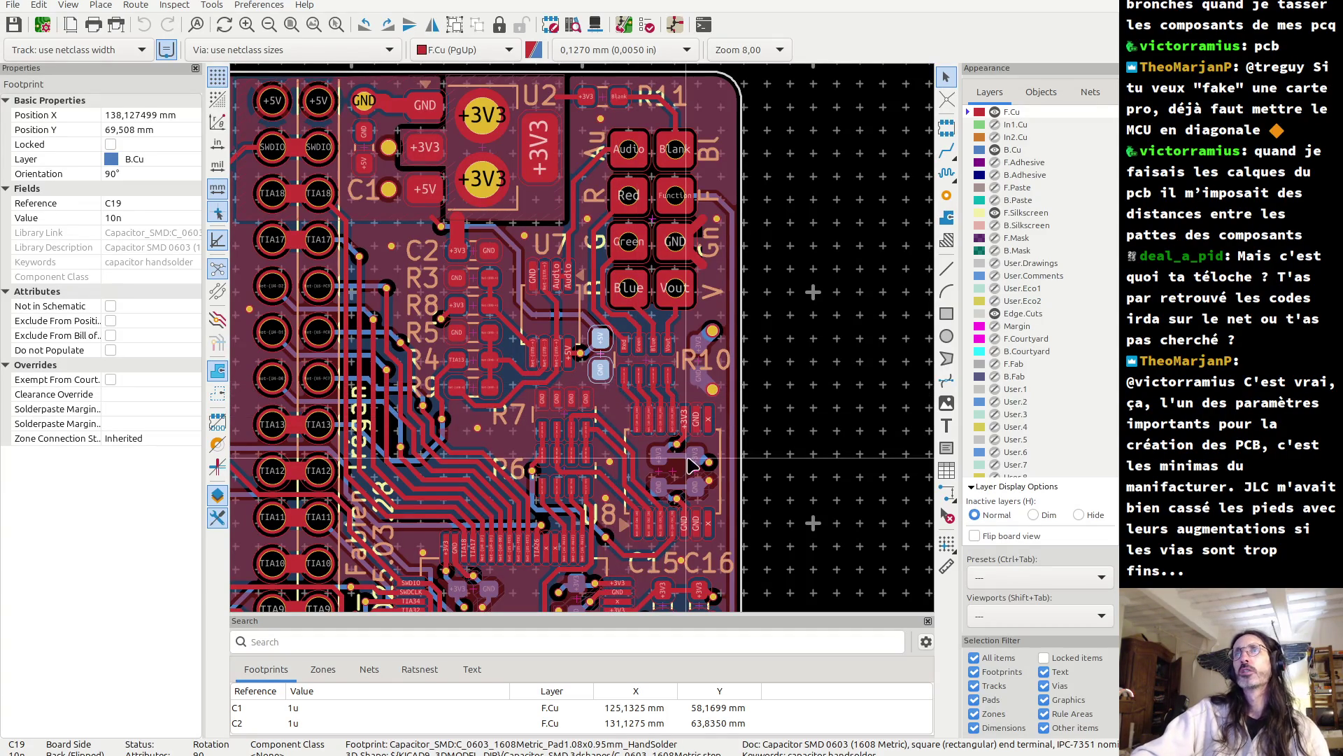
{"action": "scroll", "coordinate": [686, 475], "scroll_direction": "up", "scroll_amount": 2}
{"action": "scroll", "coordinate": [587, 347], "scroll_direction": "down", "scroll_amount": 2}
{"action": "scroll", "coordinate": [580, 333], "scroll_direction": "up", "scroll_amount": 2}
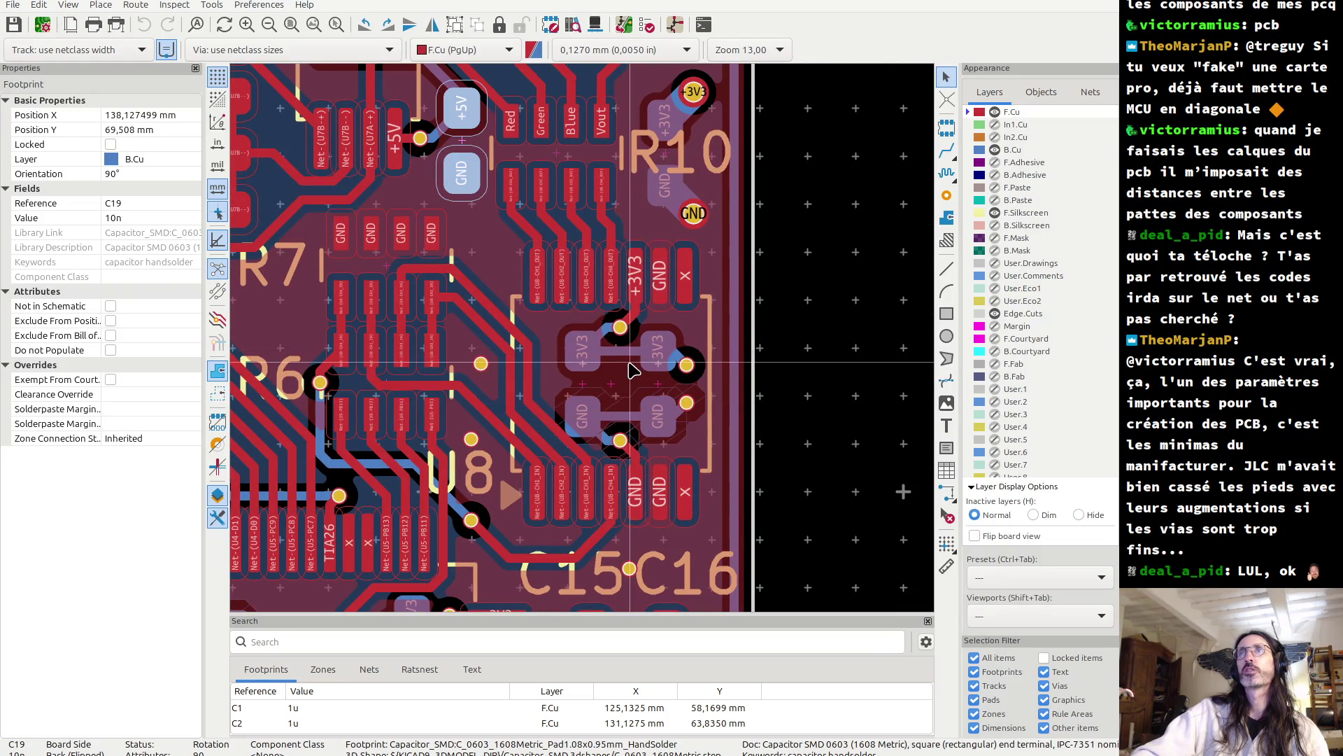
{"action": "scroll", "coordinate": [606, 435], "scroll_direction": "down", "scroll_amount": 3}
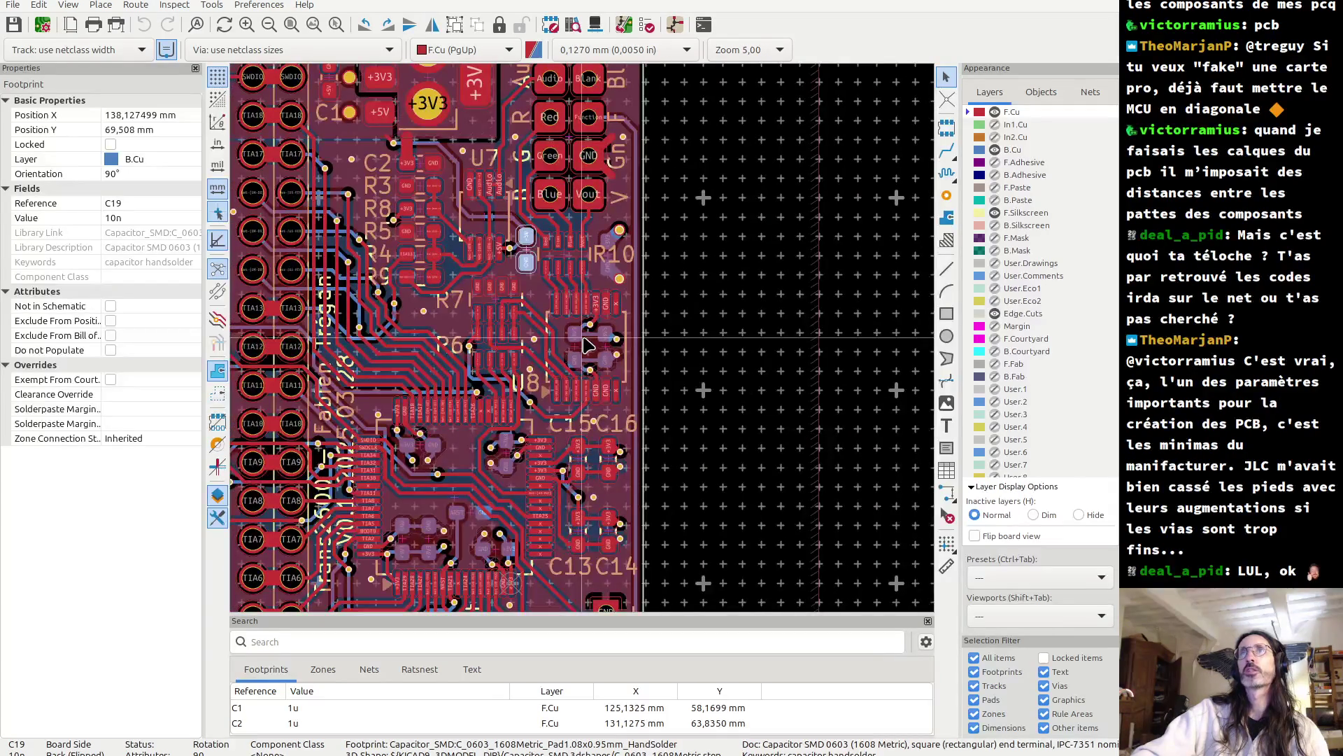
{"action": "scroll", "coordinate": [586, 336], "scroll_direction": "up", "scroll_amount": 4}
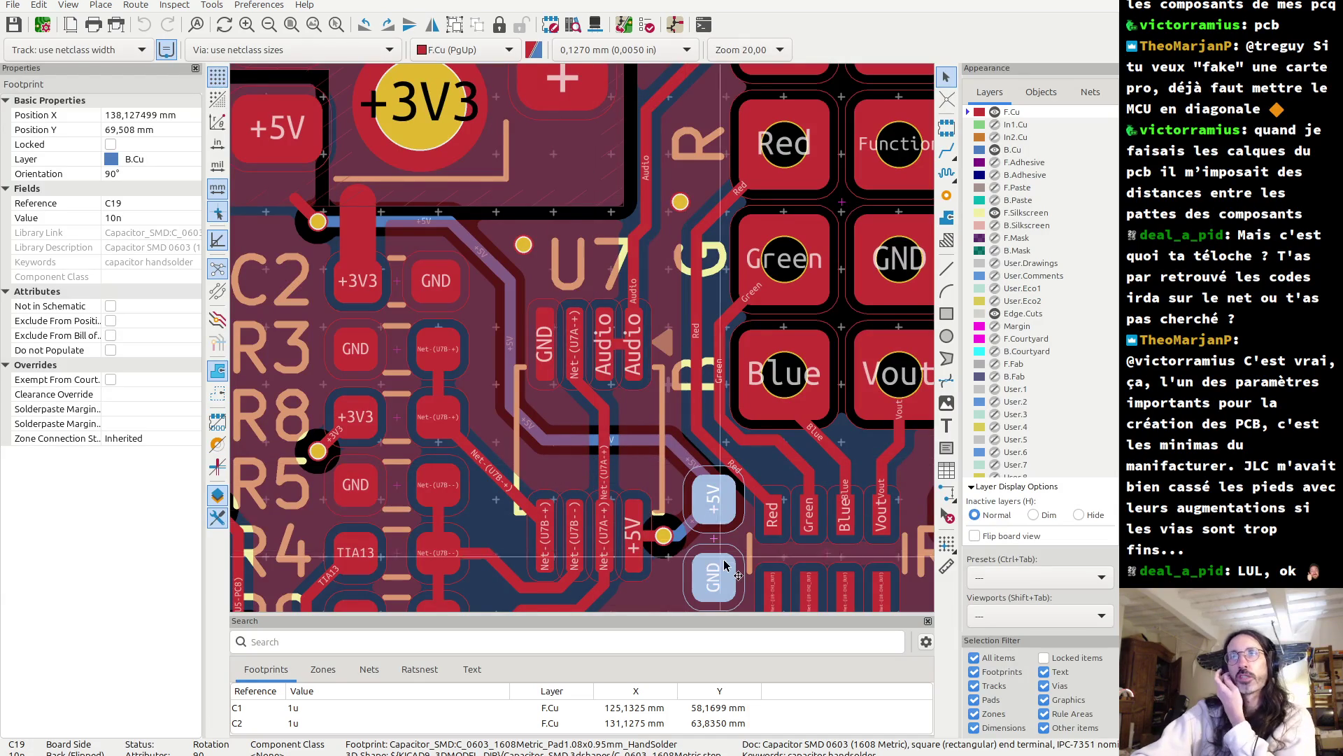
{"action": "scroll", "coordinate": [725, 565], "scroll_direction": "down", "scroll_amount": 3}
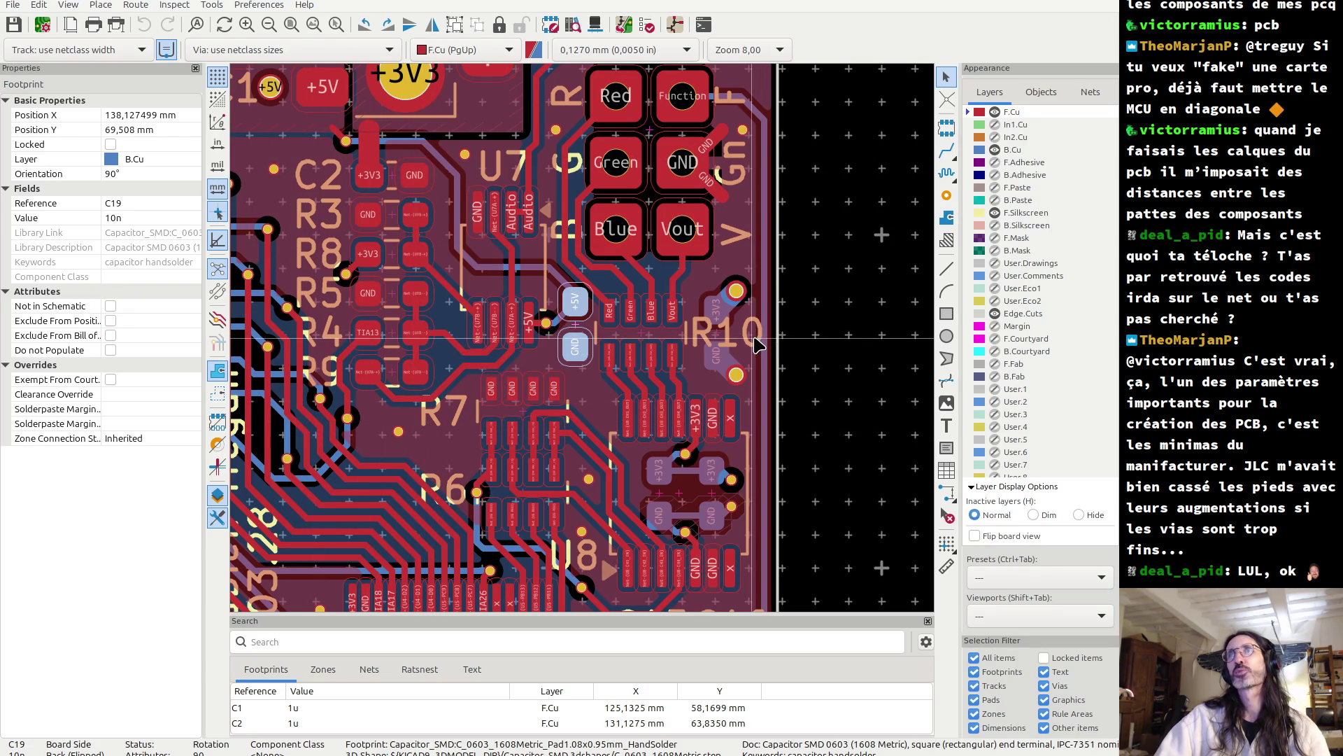
{"action": "scroll", "coordinate": [706, 324], "scroll_direction": "up", "scroll_amount": 2}
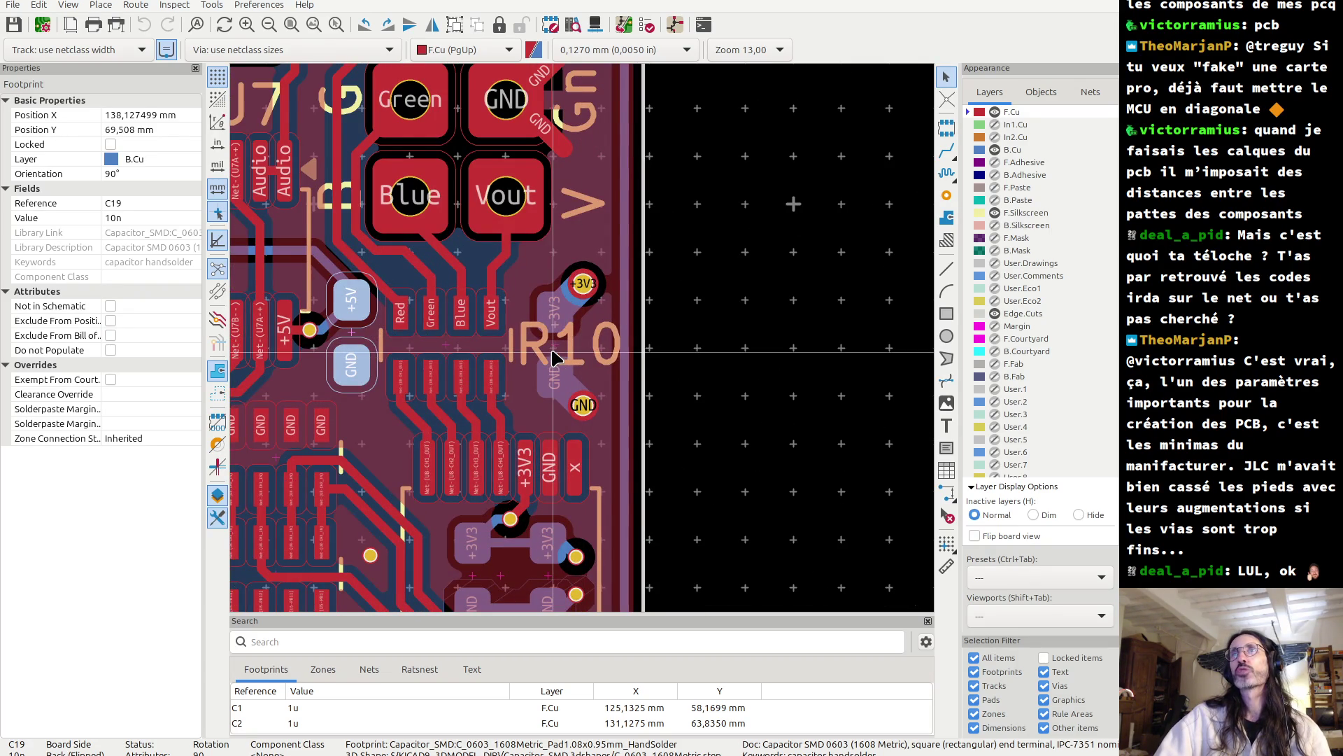
- Select 1u capacitor C5 beside R10 to view its properties, deselect it, and zoom out
{"action": "left_click", "coordinate": [554, 357]}
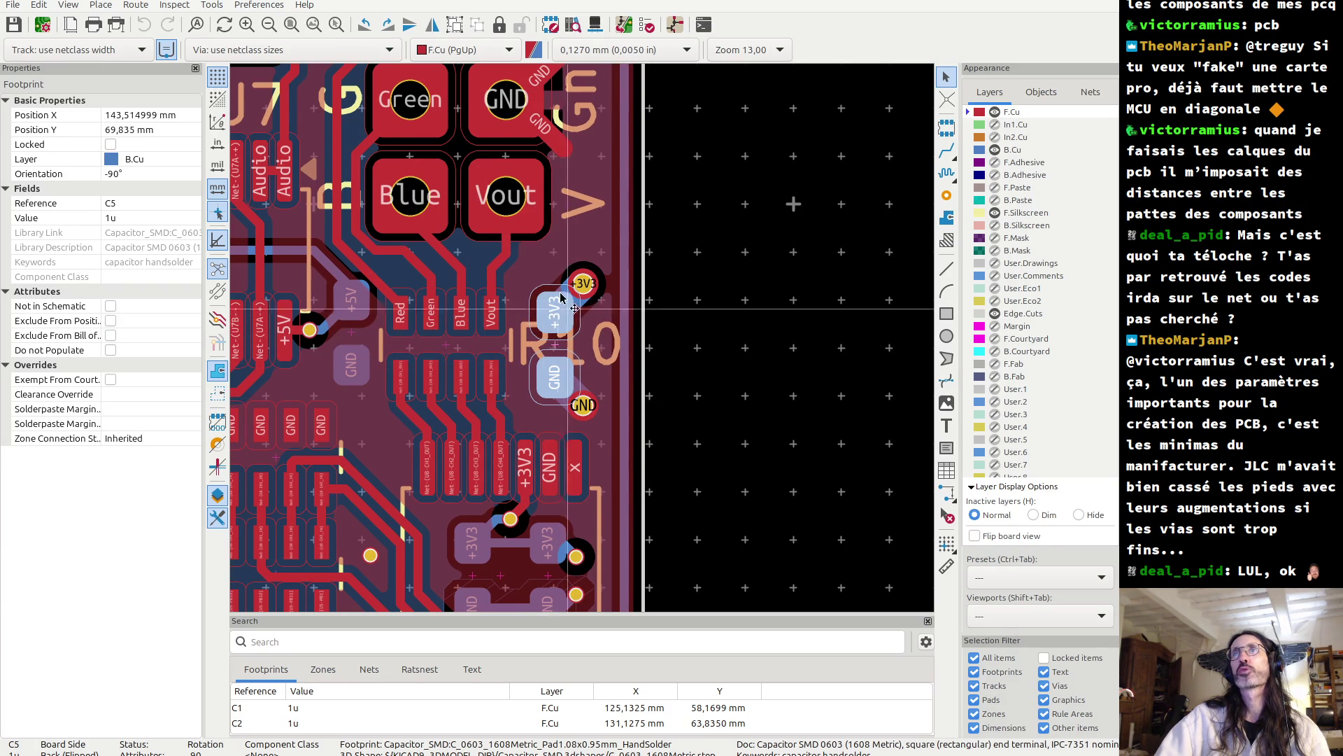
{"action": "scroll", "coordinate": [588, 329], "scroll_direction": "down", "scroll_amount": 2}
{"action": "key", "text": "Escape"}
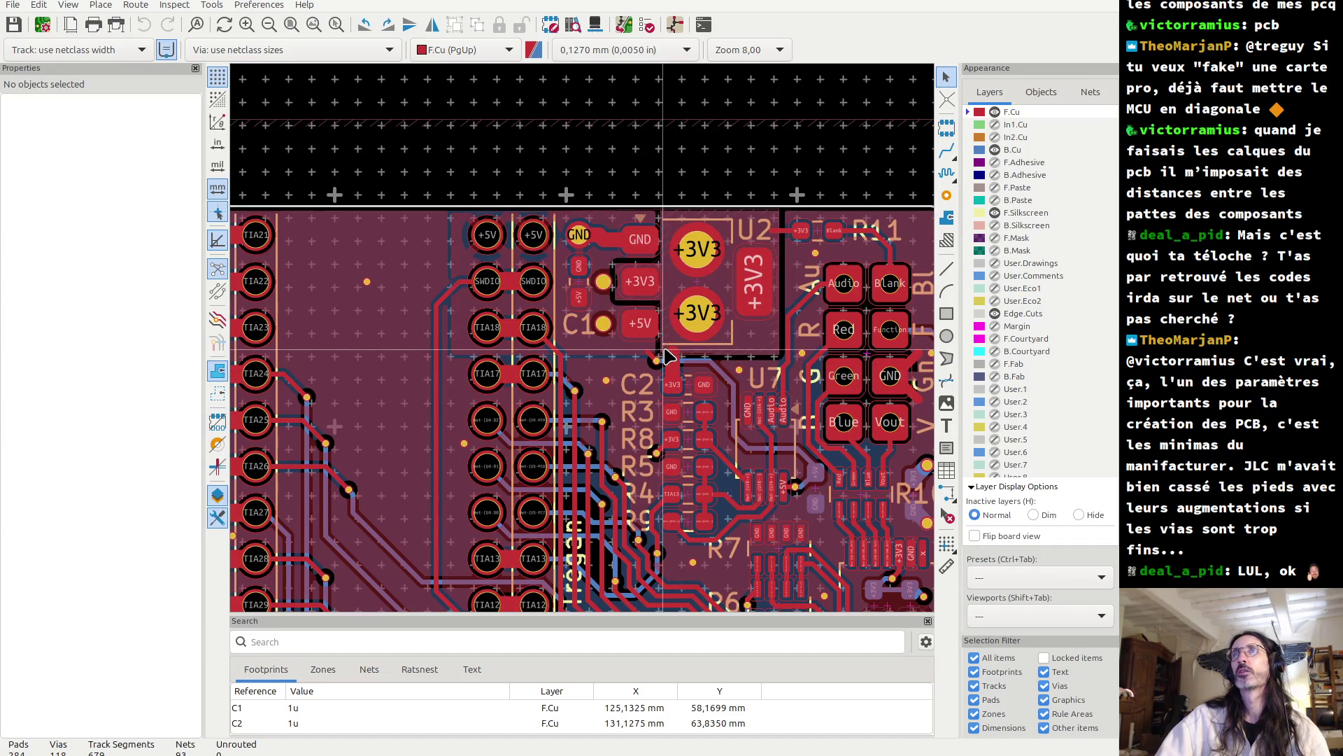
{"action": "scroll", "coordinate": [586, 344], "scroll_direction": "down", "scroll_amount": 1}
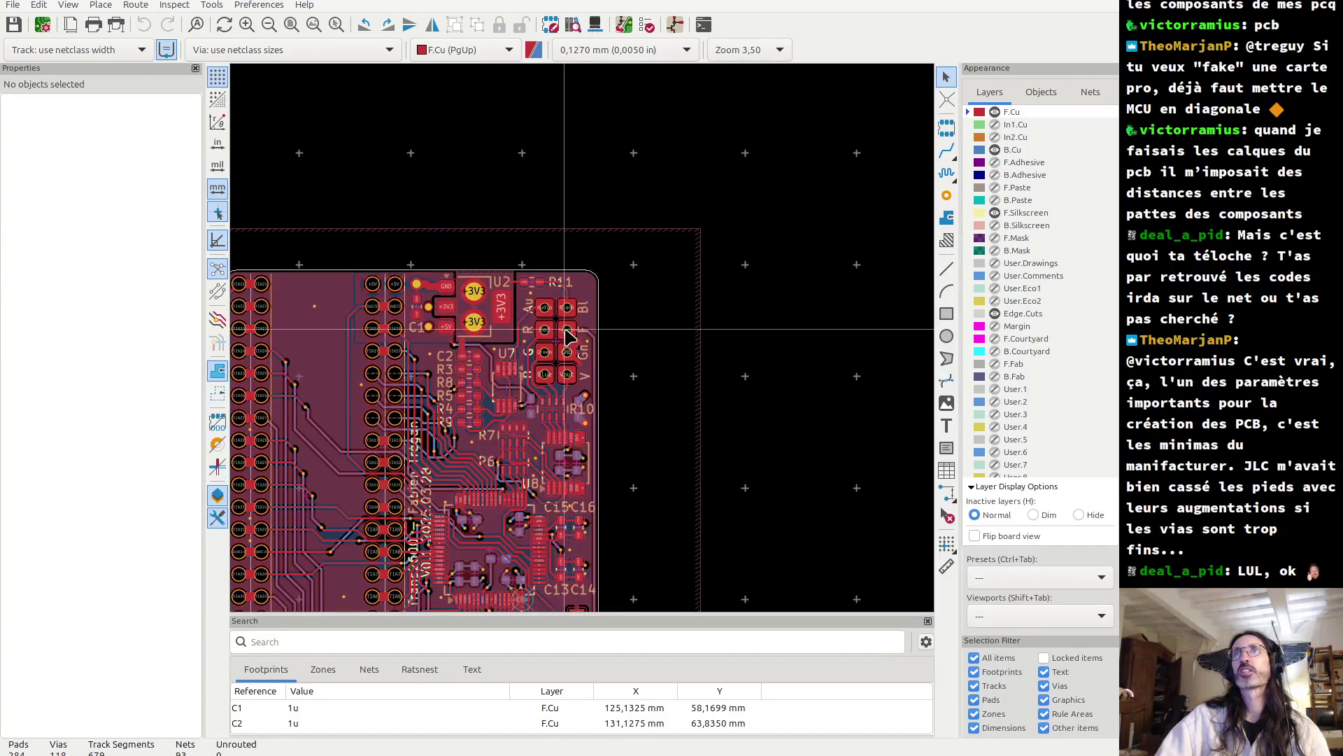
{"action": "scroll", "coordinate": [508, 324], "scroll_direction": "up", "scroll_amount": 6}
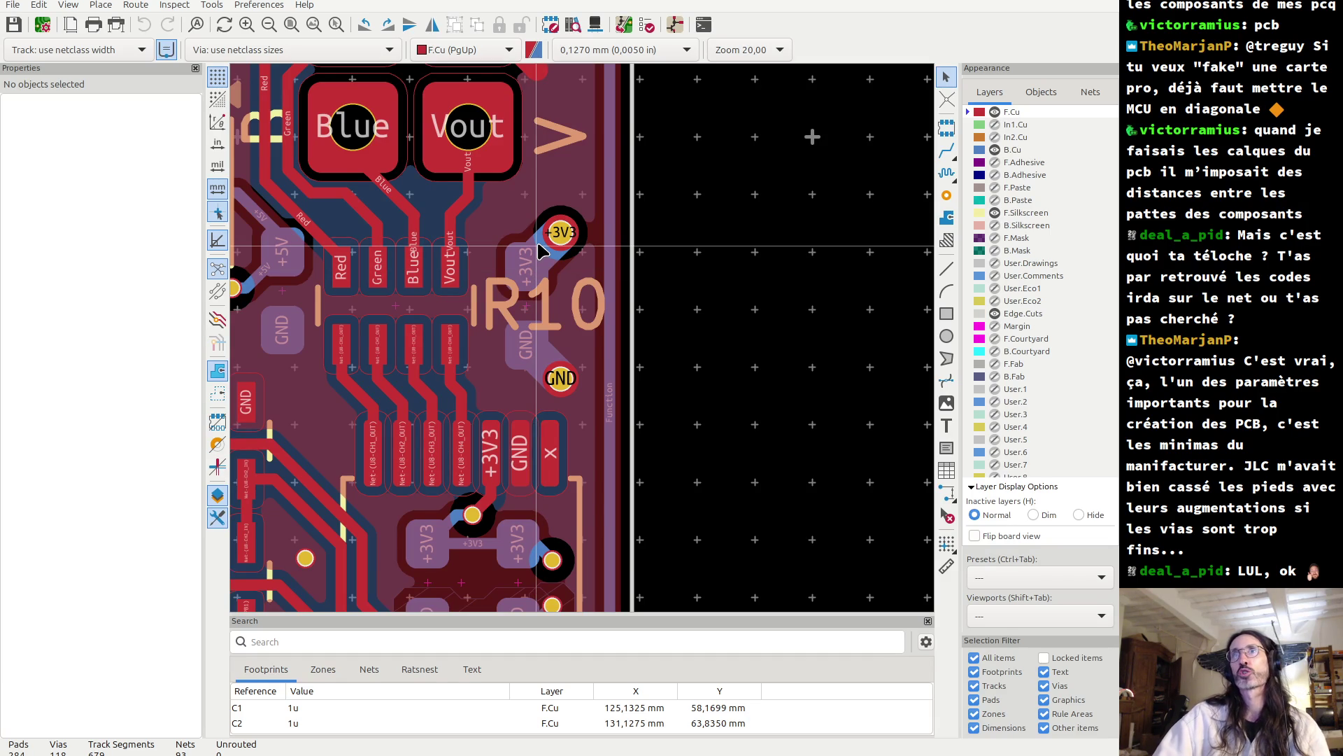
{"action": "scroll", "coordinate": [585, 342], "scroll_direction": "down", "scroll_amount": 3}
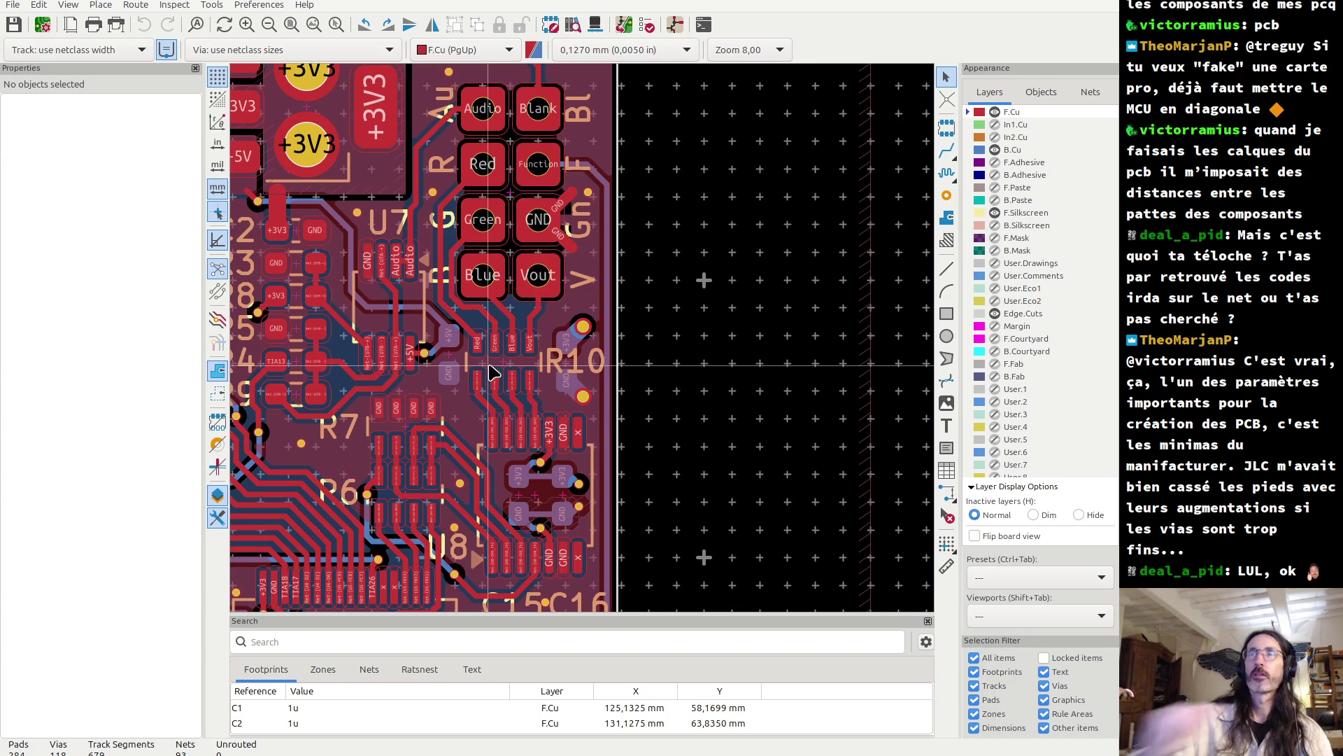
{"action": "scroll", "coordinate": [622, 246], "scroll_direction": "down", "scroll_amount": 2}
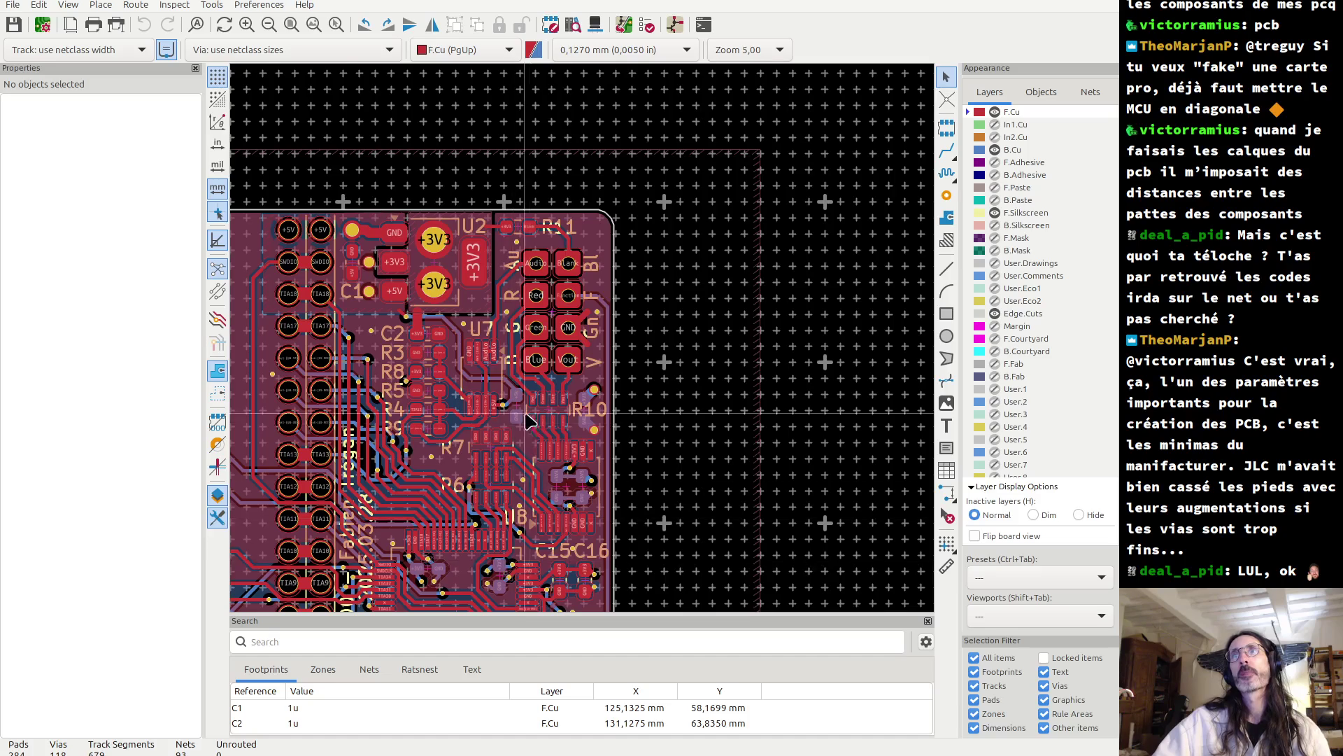
{"action": "scroll", "coordinate": [528, 417], "scroll_direction": "up", "scroll_amount": 5}
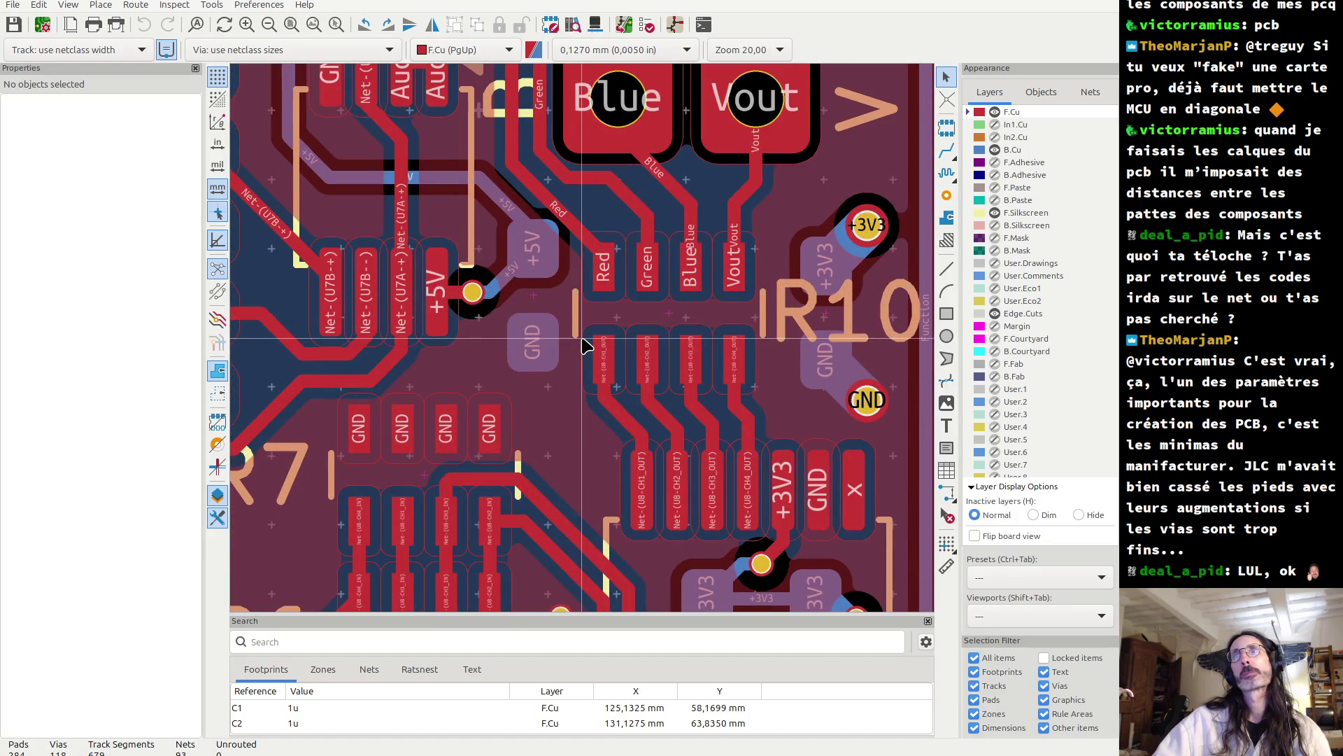
{"action": "scroll", "coordinate": [582, 338], "scroll_direction": "down", "scroll_amount": 3}
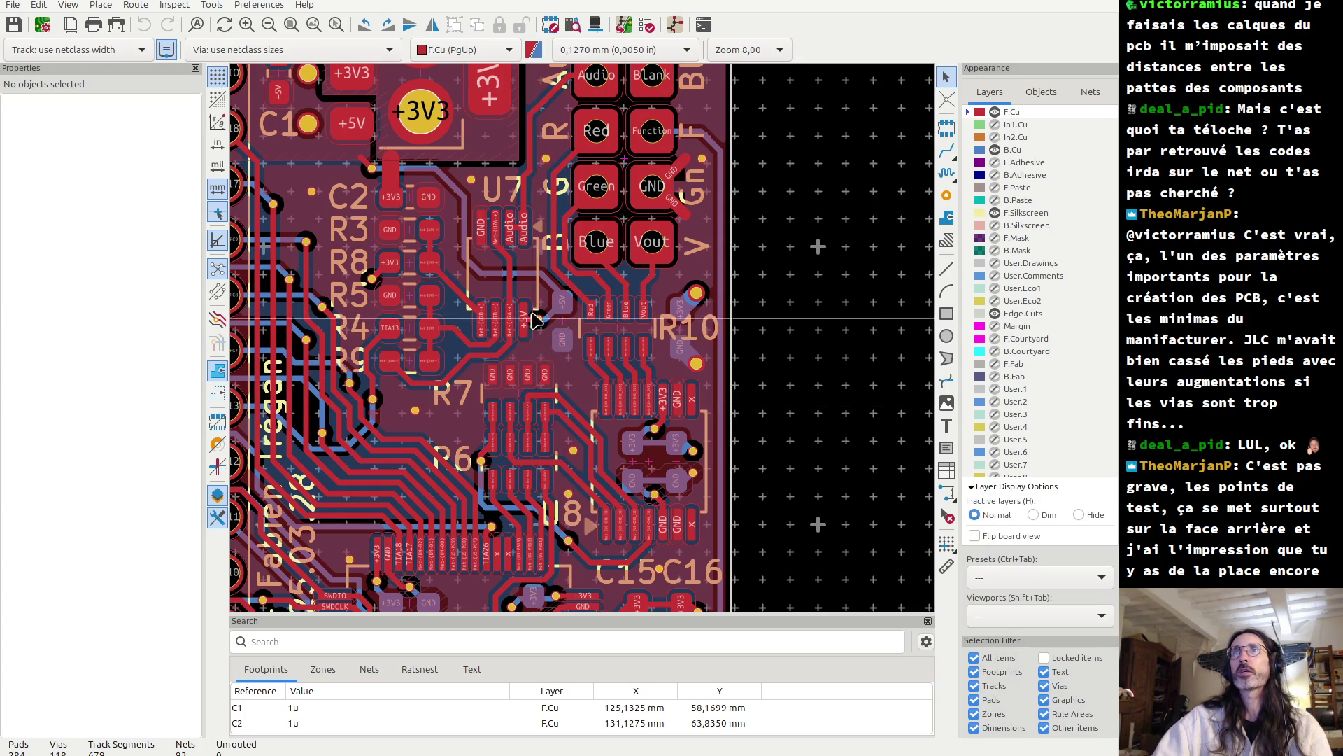
{"action": "scroll", "coordinate": [535, 321], "scroll_direction": "up", "scroll_amount": 5}
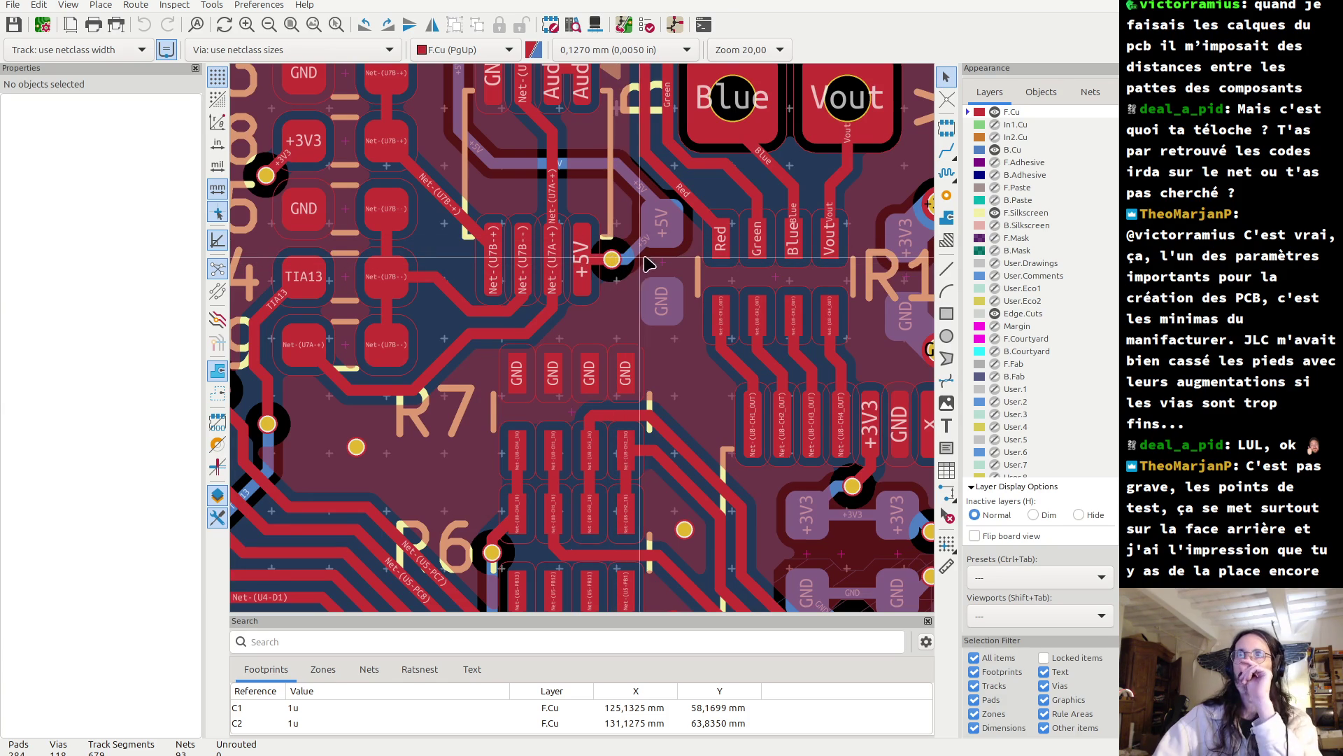
{"action": "scroll", "coordinate": [648, 252], "scroll_direction": "down", "scroll_amount": 3}
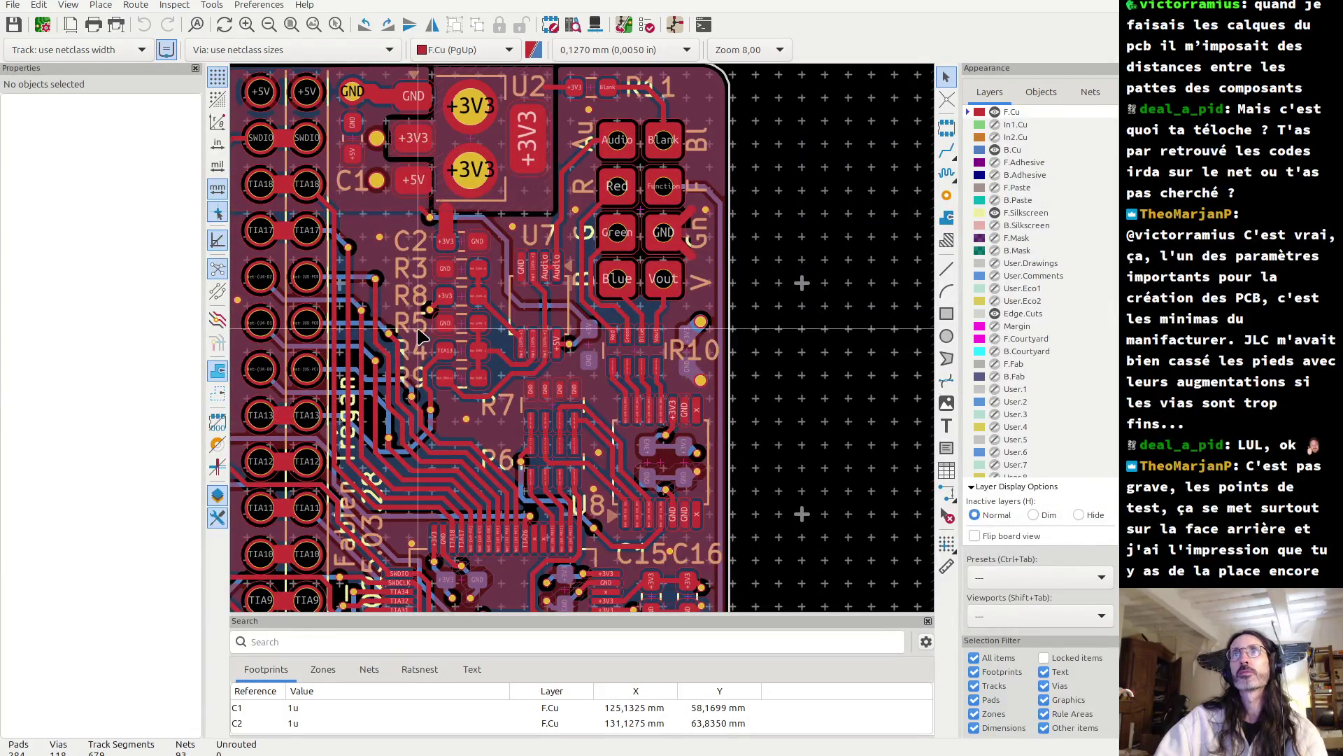
{"action": "scroll", "coordinate": [418, 340], "scroll_direction": "up", "scroll_amount": 5}
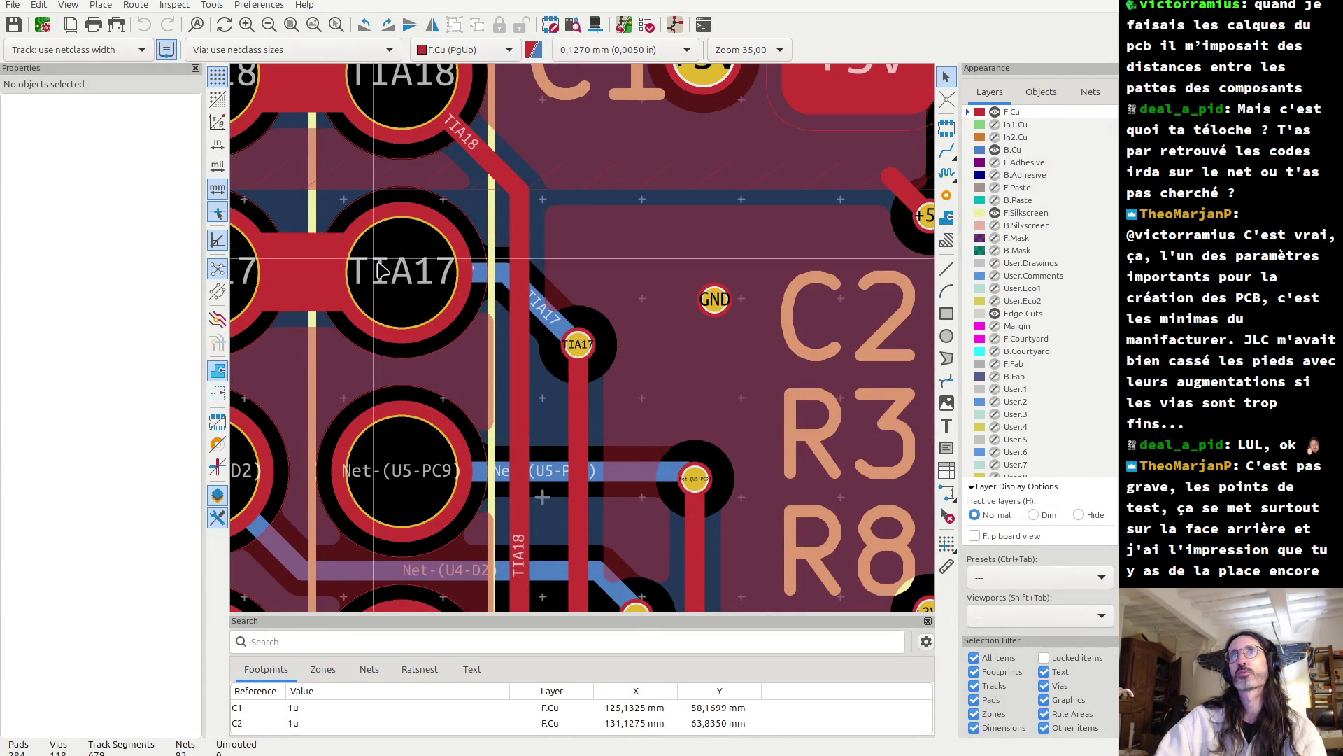
{"action": "scroll", "coordinate": [587, 345], "scroll_direction": "down", "scroll_amount": 1}
{"action": "scroll", "coordinate": [586, 345], "scroll_direction": "down", "scroll_amount": 8}
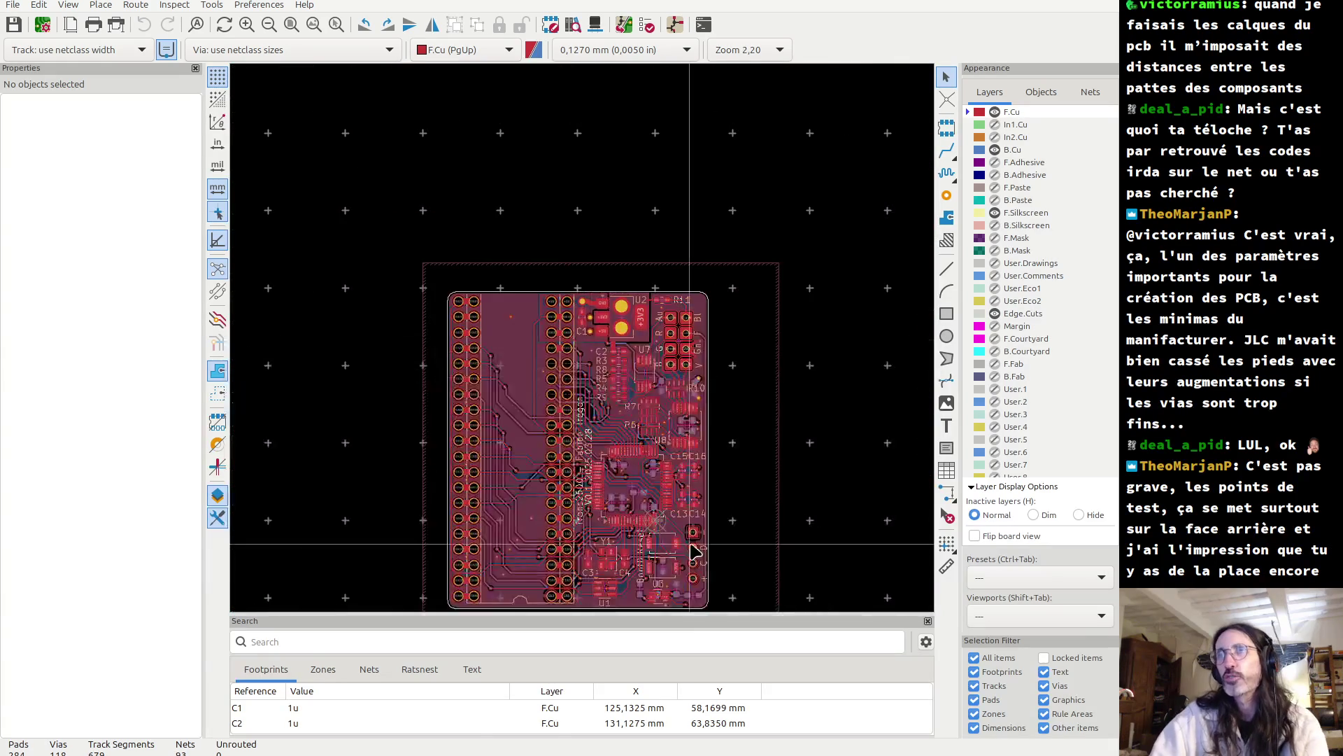
{"action": "scroll", "coordinate": [580, 341], "scroll_direction": "up", "scroll_amount": 3}
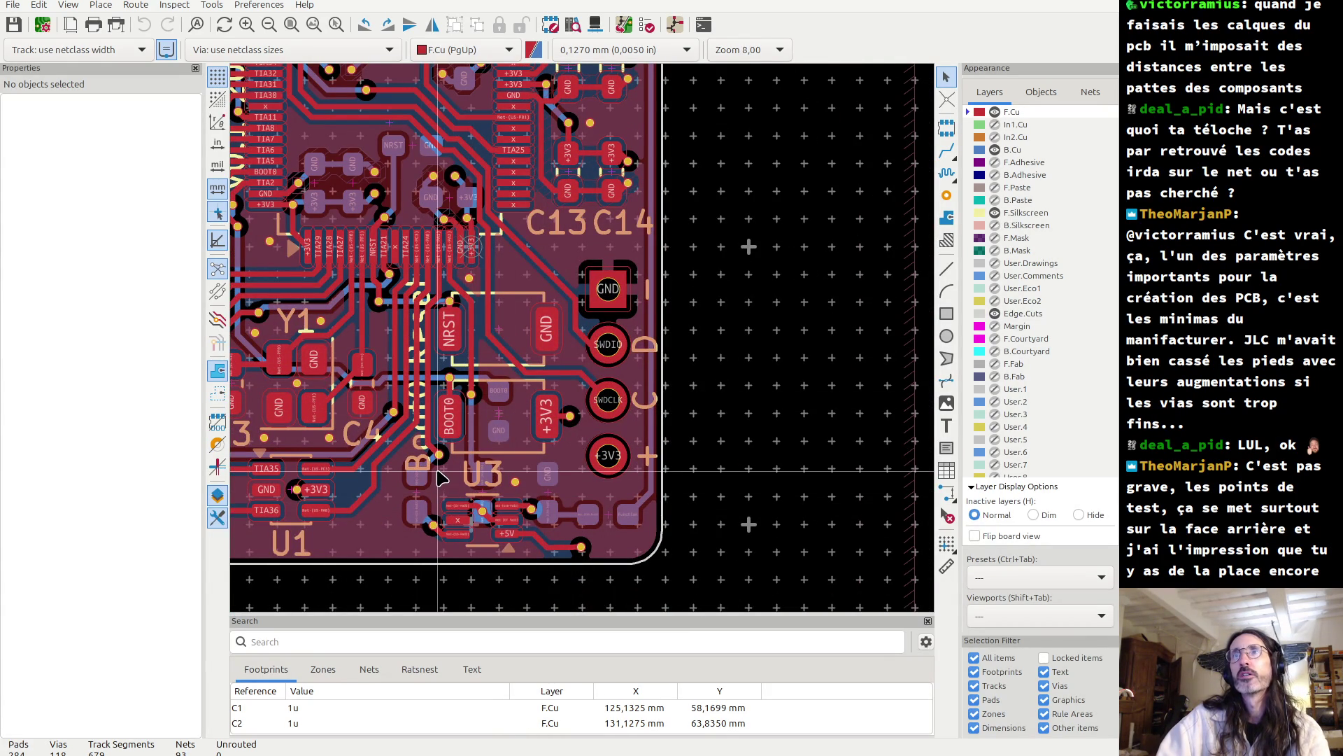
{"action": "scroll", "coordinate": [441, 469], "scroll_direction": "down", "scroll_amount": 1}
{"action": "scroll", "coordinate": [582, 338], "scroll_direction": "up", "scroll_amount": 1}
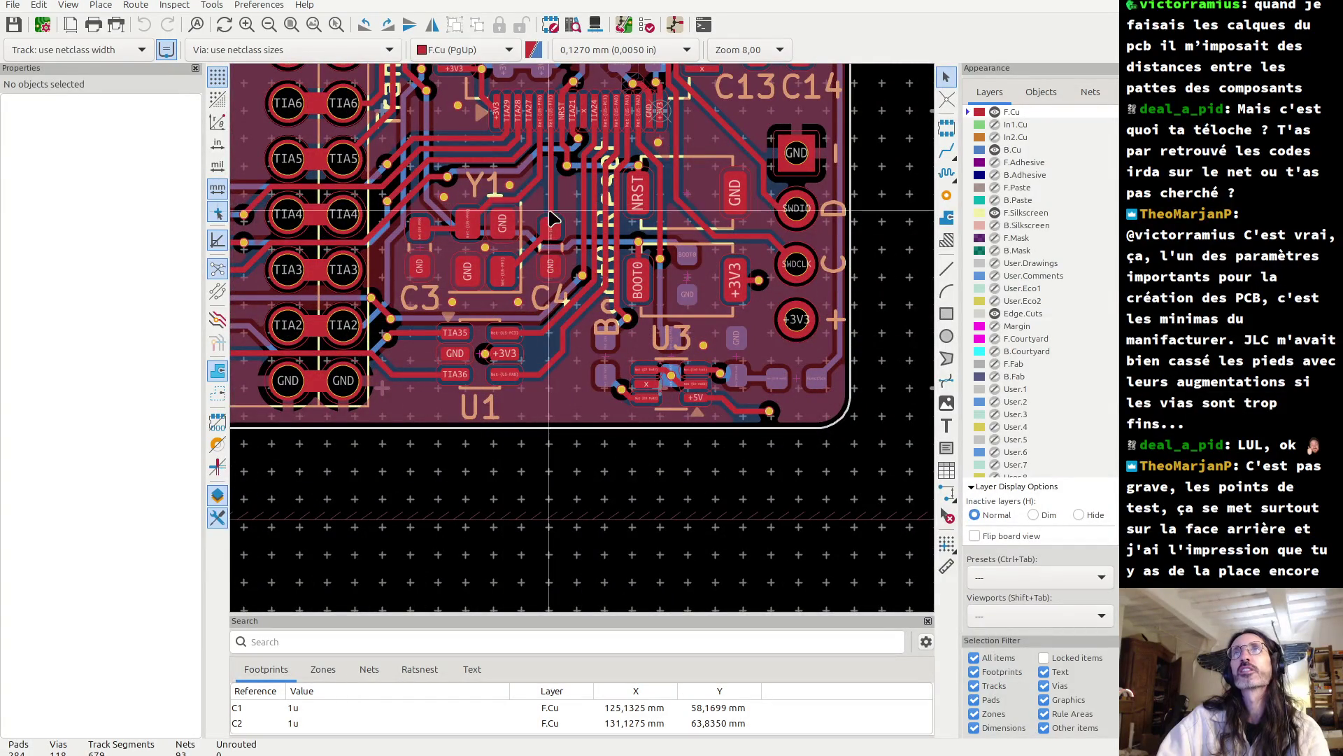
{"action": "scroll", "coordinate": [532, 315], "scroll_direction": "up", "scroll_amount": 5}
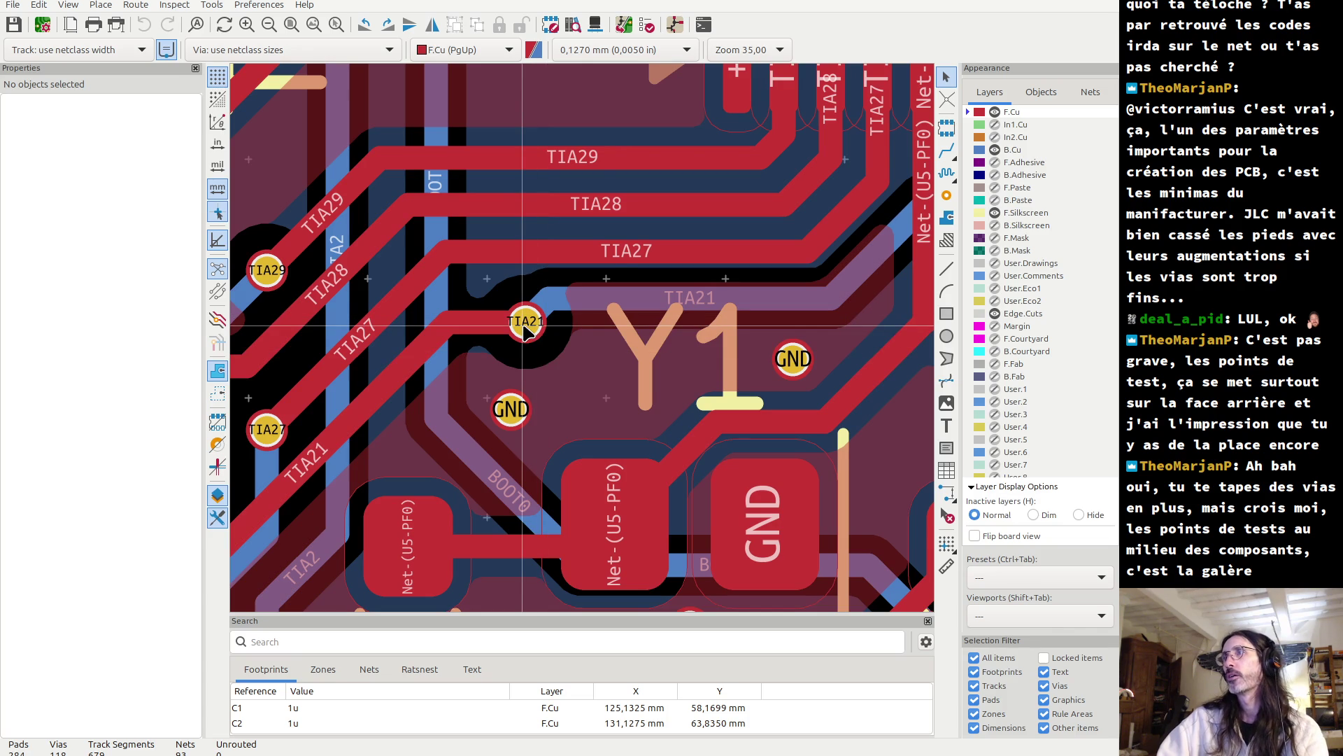
{"action": "scroll", "coordinate": [525, 329], "scroll_direction": "down", "scroll_amount": 3}
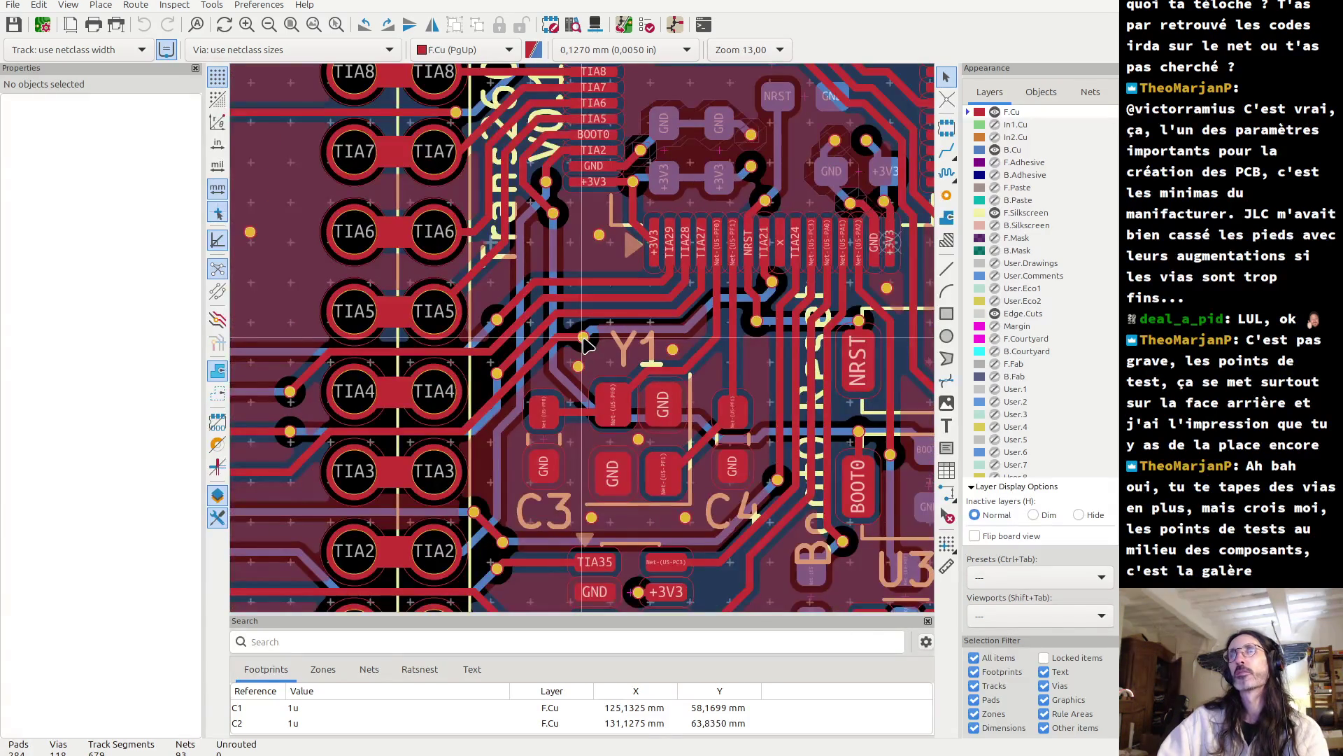
{"action": "scroll", "coordinate": [587, 343], "scroll_direction": "down", "scroll_amount": 2}
{"action": "scroll", "coordinate": [651, 343], "scroll_direction": "down", "scroll_amount": 1}
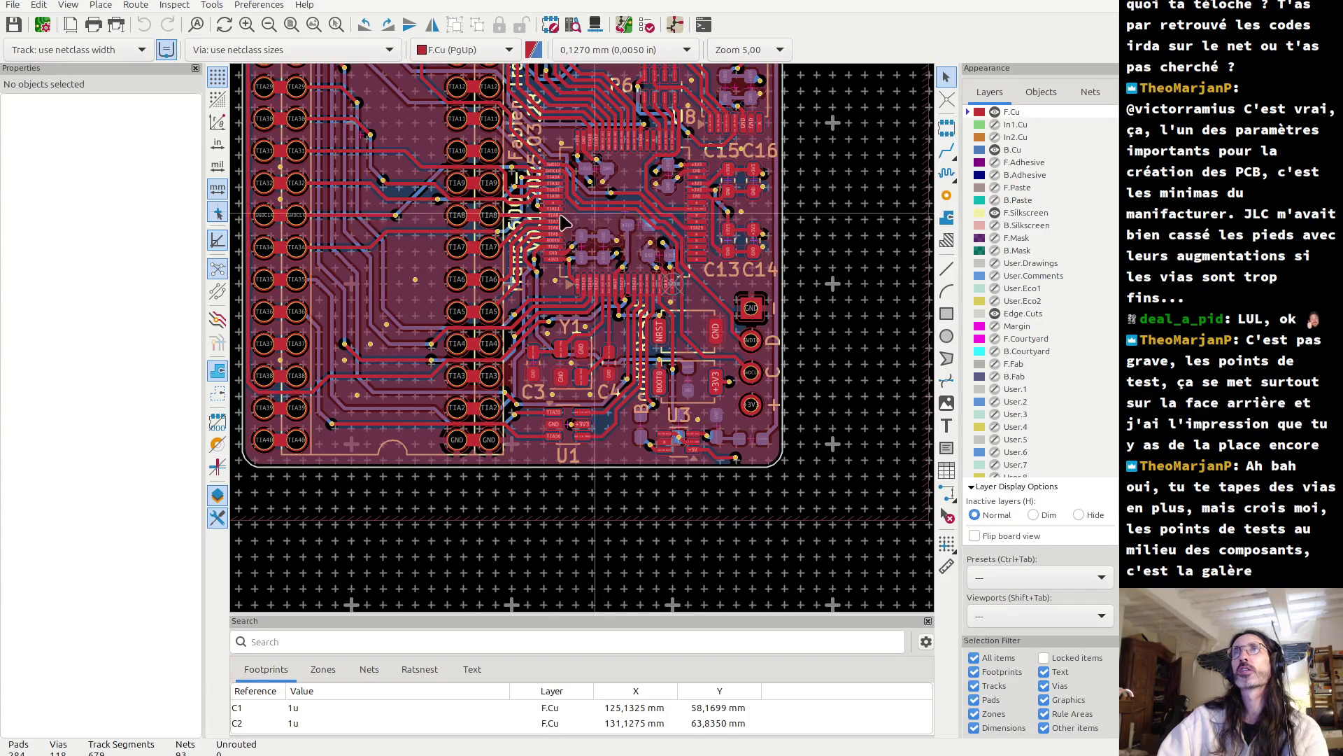
{"action": "mouse_move", "coordinate": [586, 236]}
{"action": "middle_mouse_down"}
{"action": "mouse_move", "coordinate": [537, 241]}
{"action": "mouse_move", "coordinate": [521, 533]}
{"action": "middle_mouse_up"}
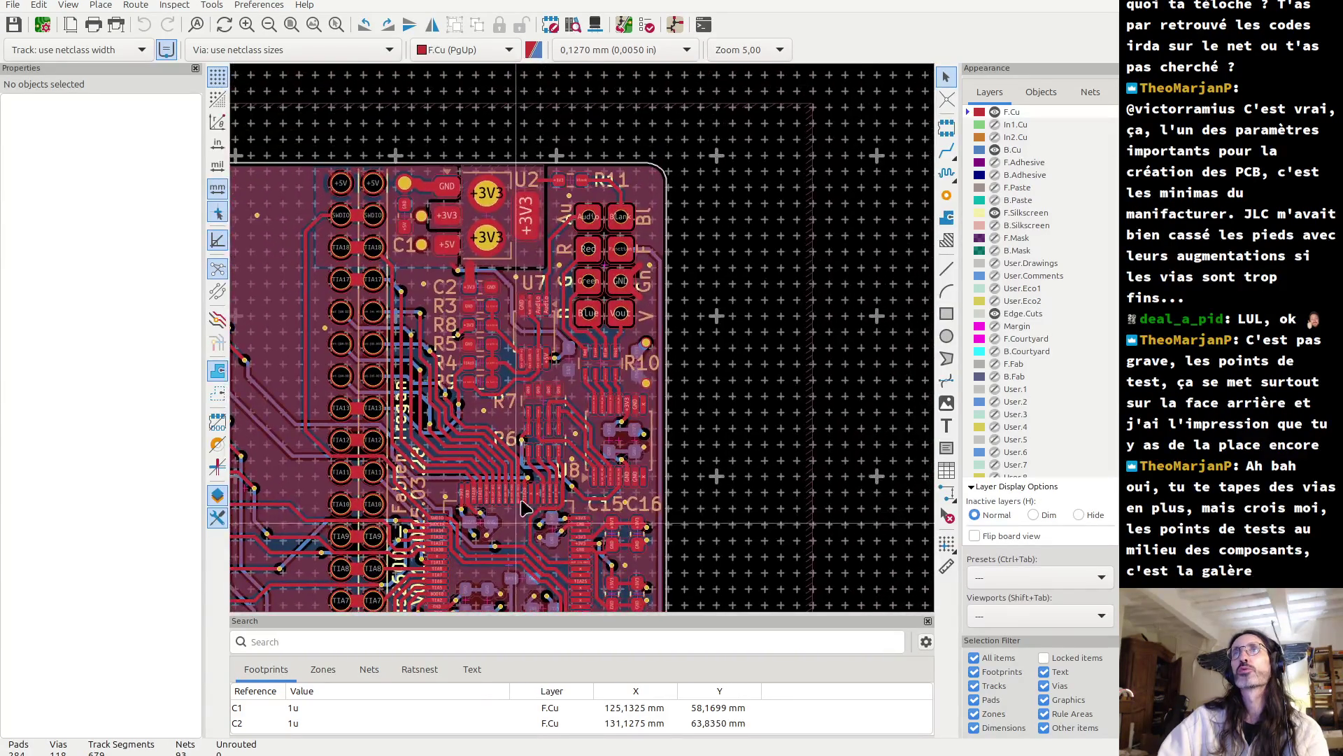
{"action": "scroll", "coordinate": [587, 344], "scroll_direction": "up", "scroll_amount": 5}
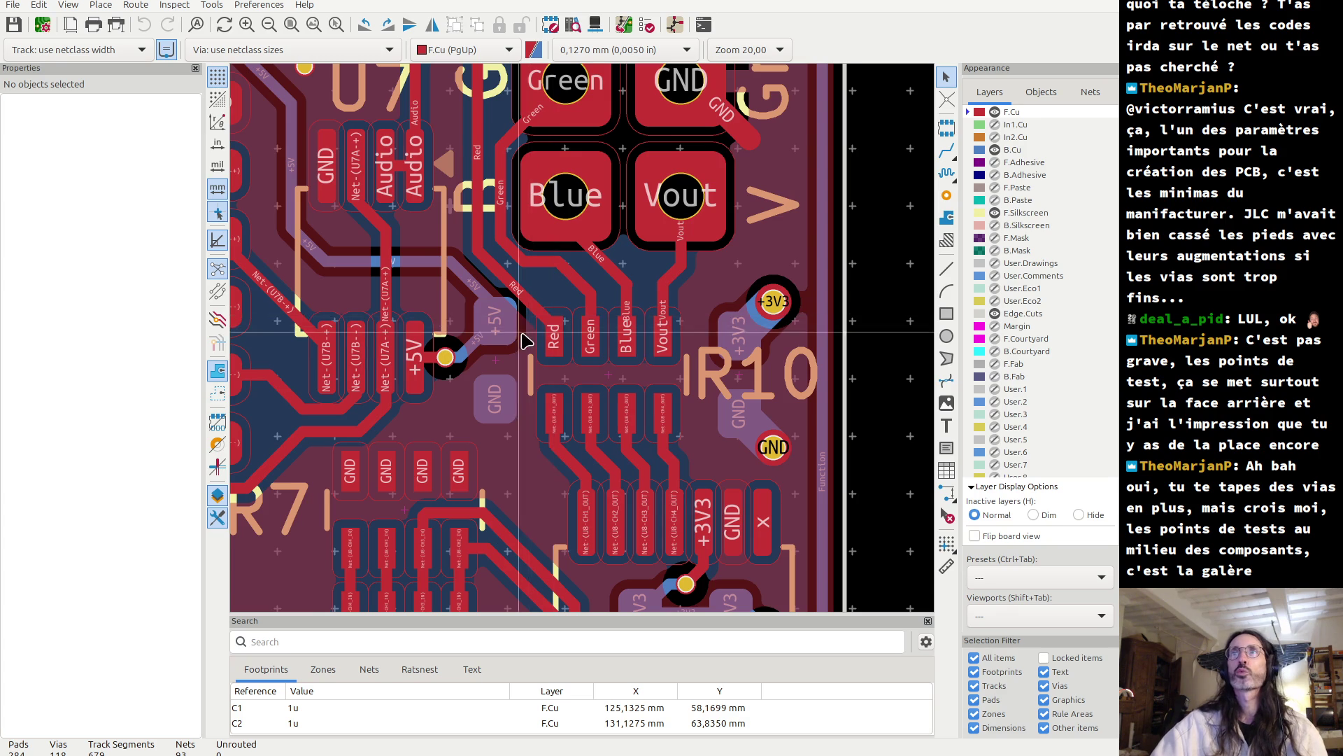
{"action": "scroll", "coordinate": [526, 341], "scroll_direction": "down", "scroll_amount": 5}
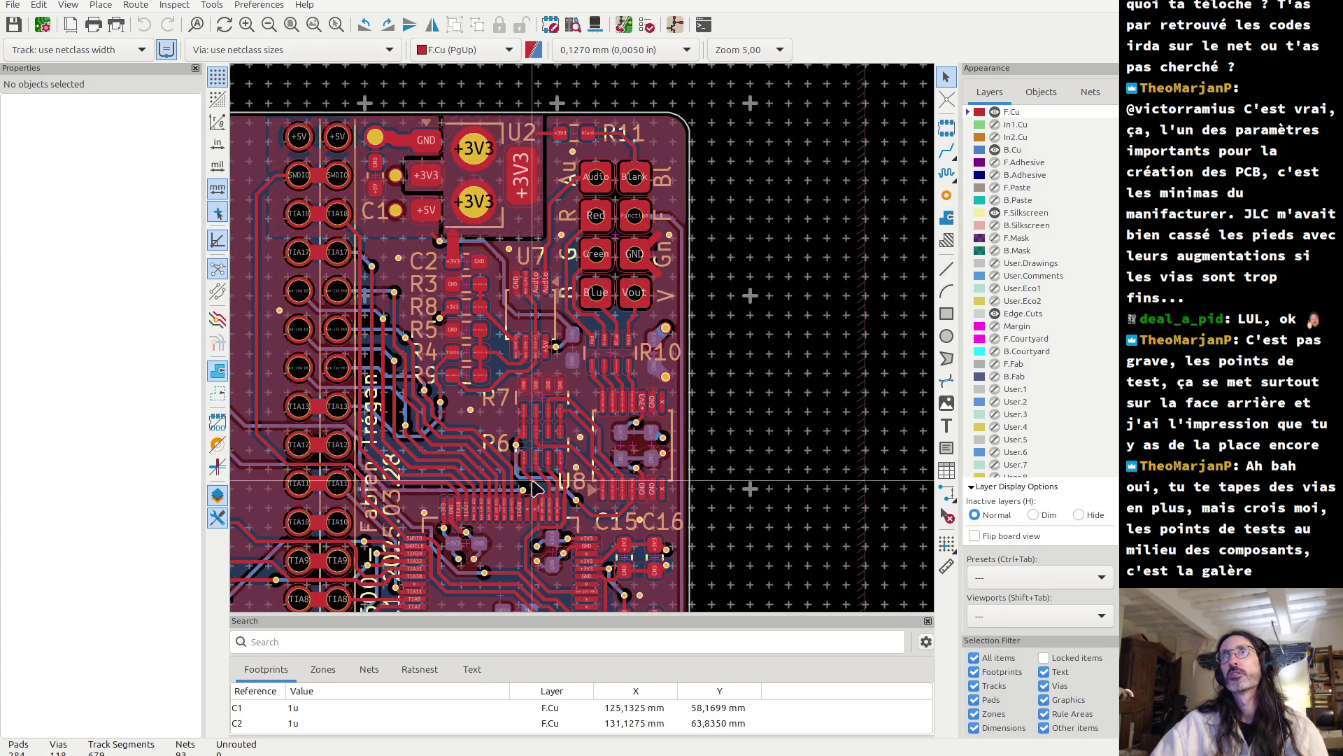
{"action": "scroll", "coordinate": [536, 488], "scroll_direction": "up", "scroll_amount": 7}
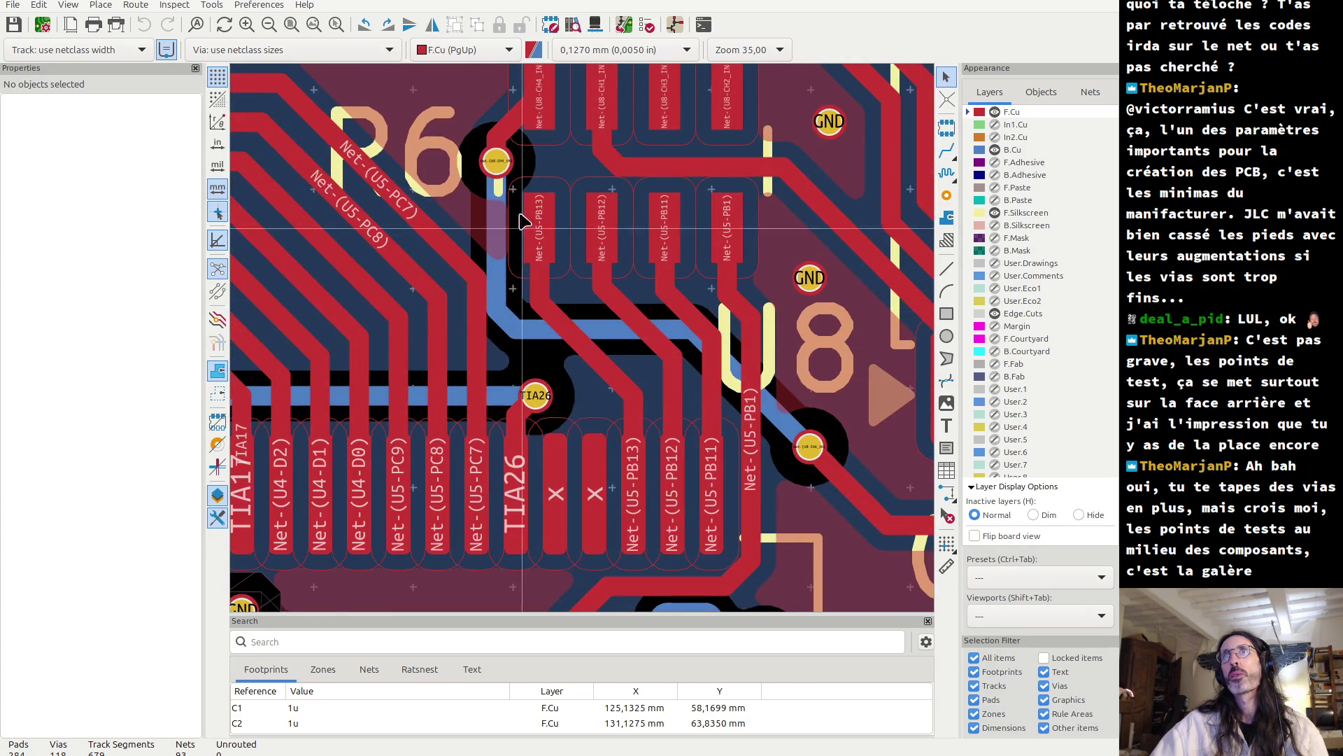
{"action": "scroll", "coordinate": [513, 196], "scroll_direction": "down", "scroll_amount": 4}
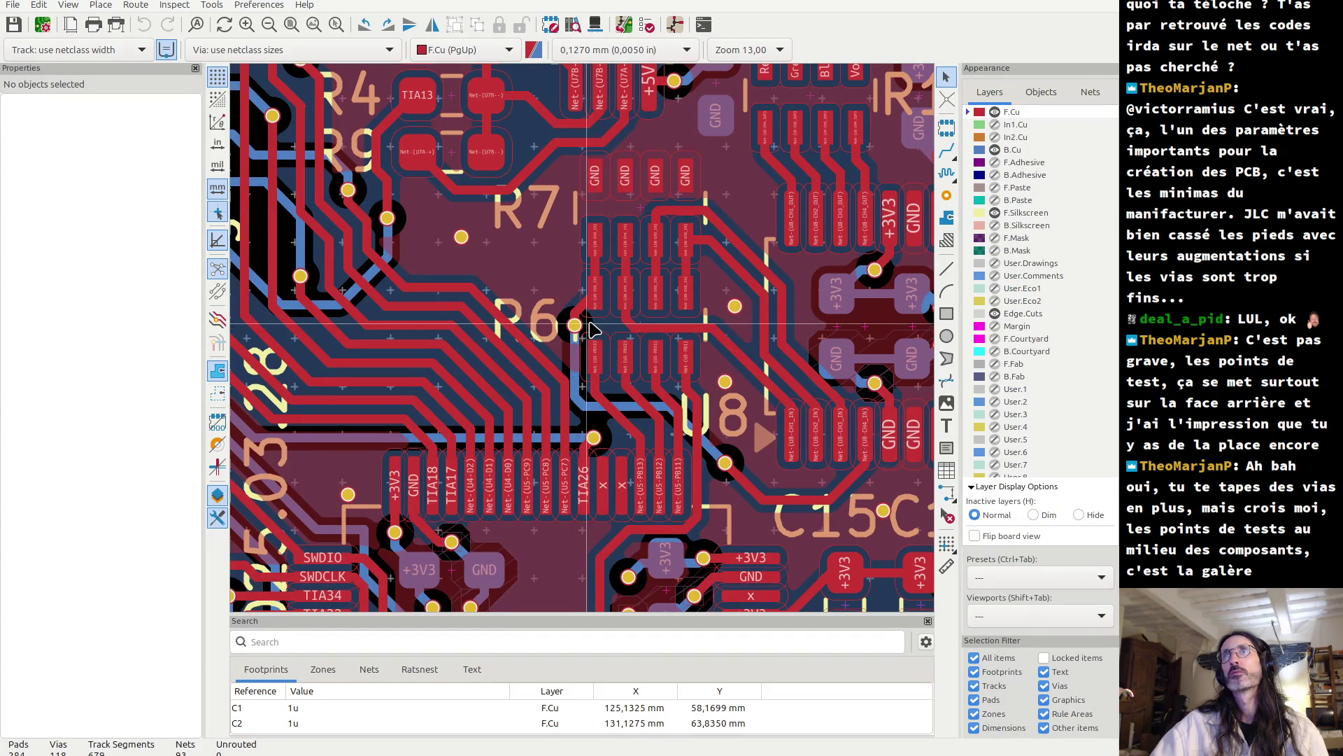
{"action": "scroll", "coordinate": [579, 328], "scroll_direction": "up", "scroll_amount": 4}
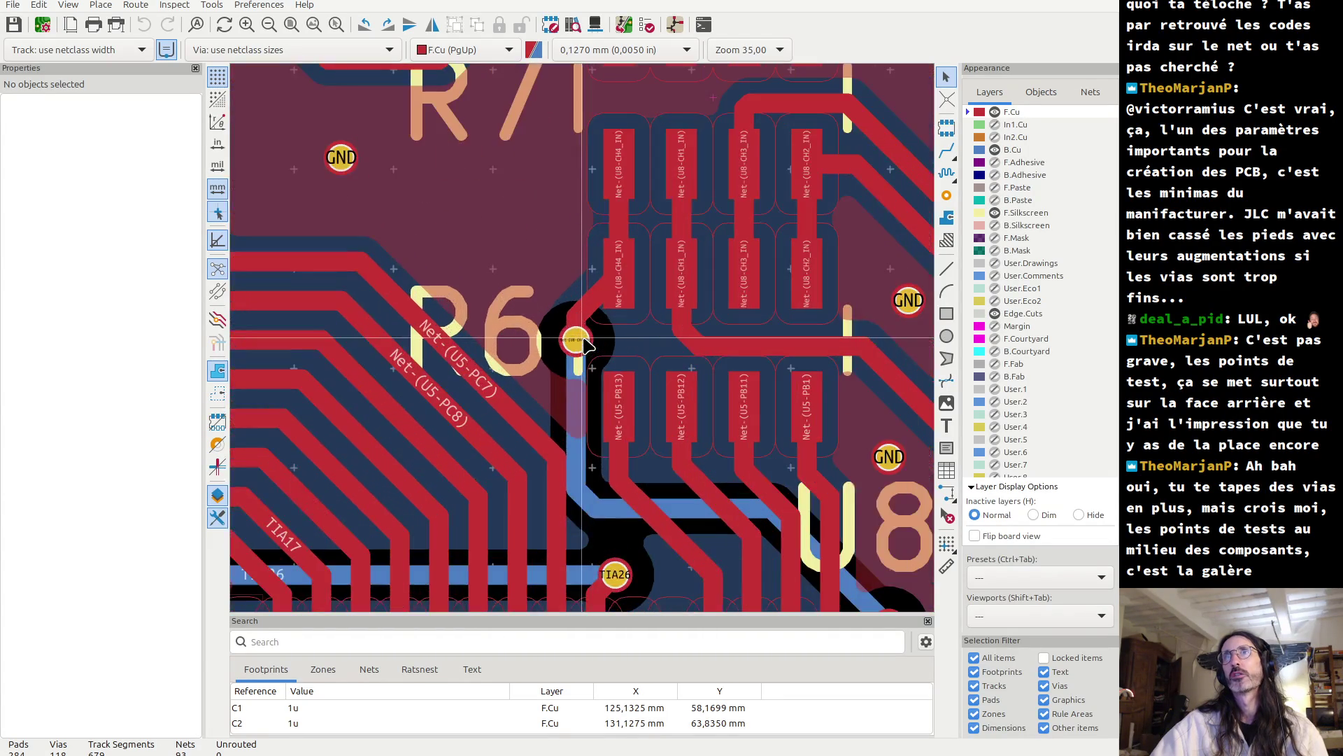
{"action": "scroll", "coordinate": [581, 343], "scroll_direction": "up", "scroll_amount": 1}
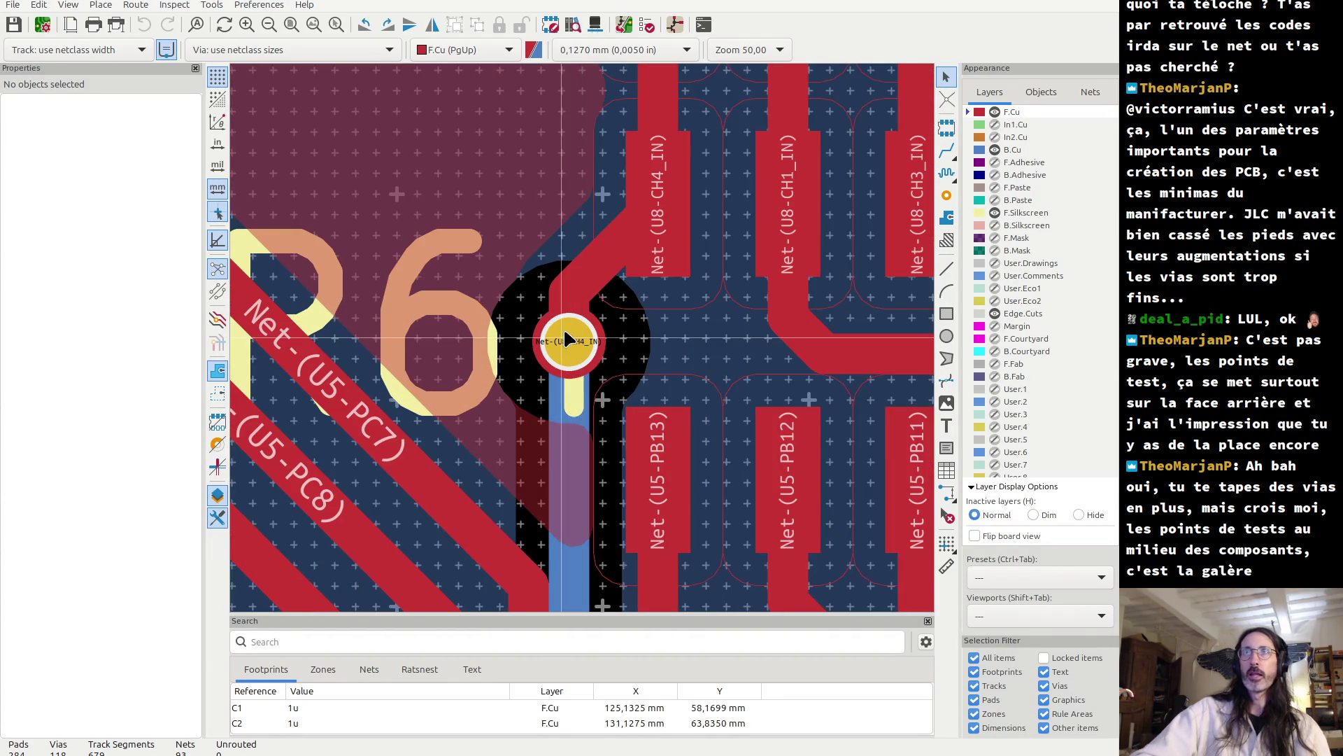
{"action": "scroll", "coordinate": [594, 302], "scroll_direction": "down", "scroll_amount": 1}
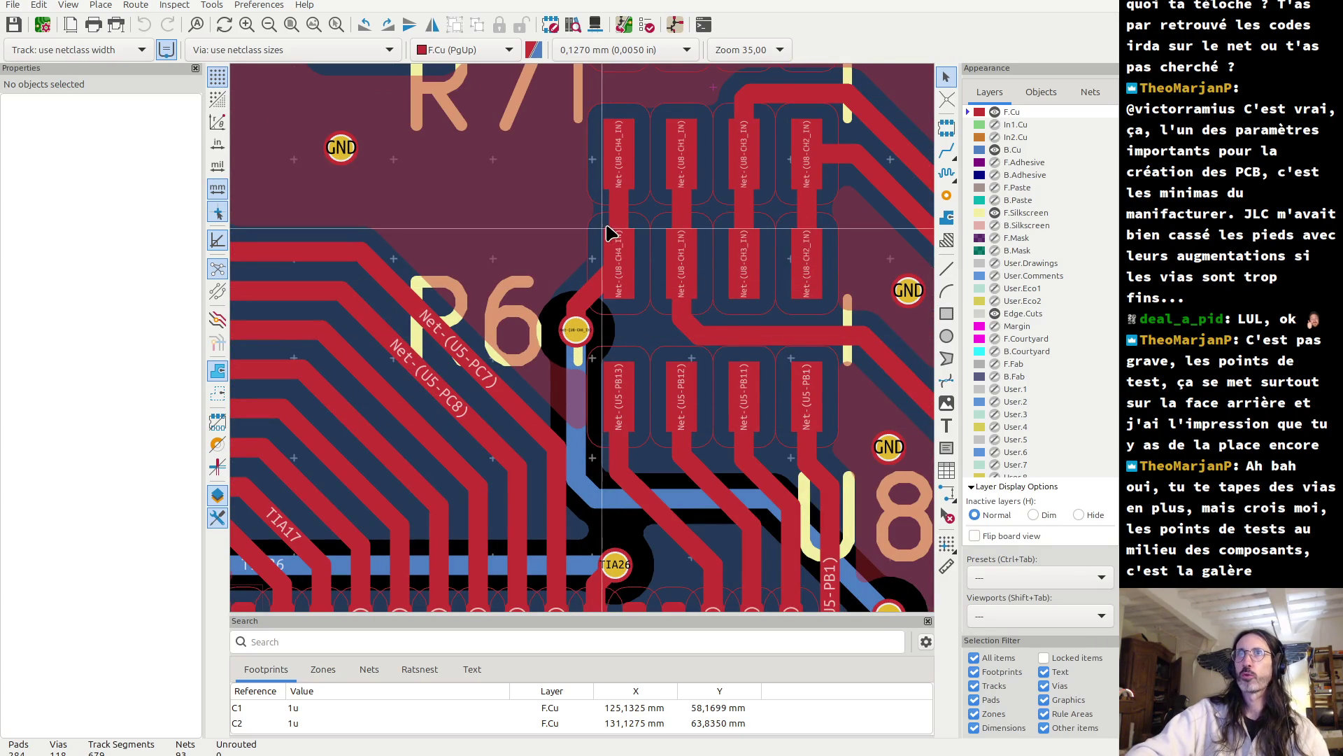
{"action": "scroll", "coordinate": [609, 394], "scroll_direction": "down", "scroll_amount": 3}
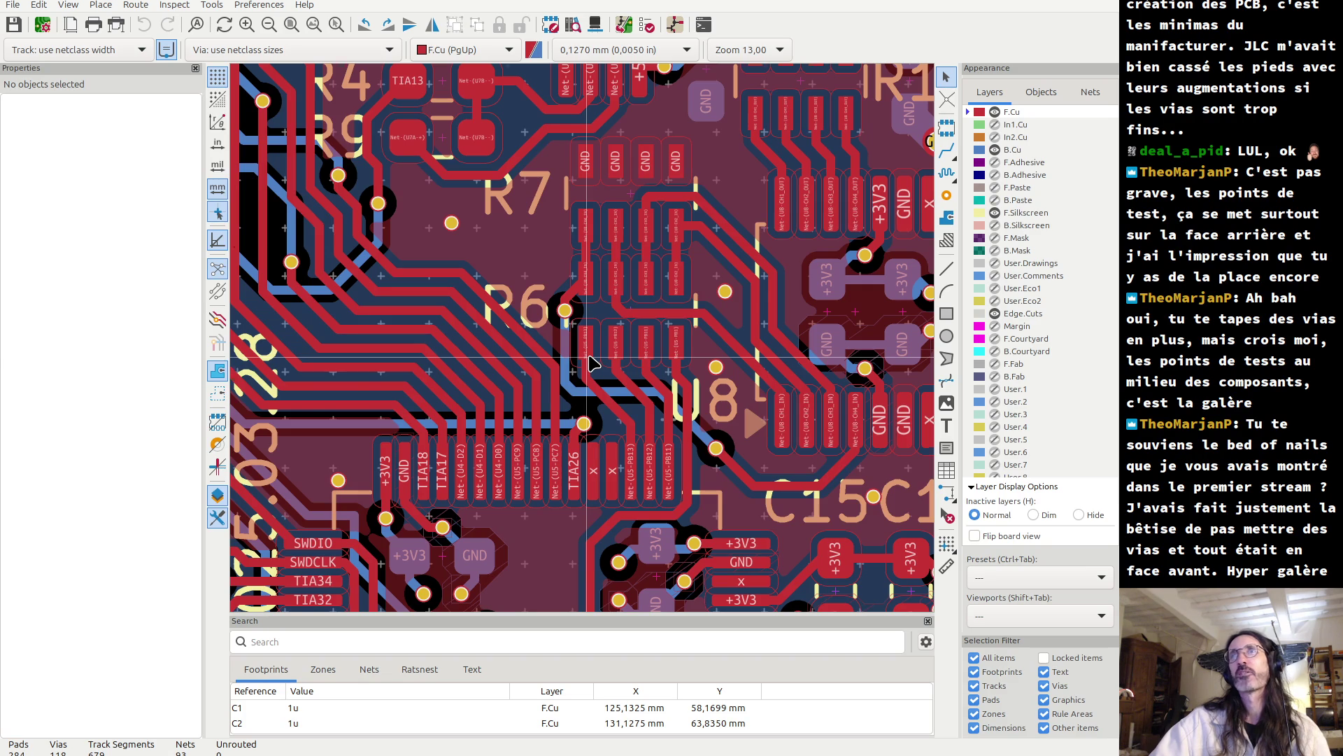
{"action": "scroll", "coordinate": [590, 363], "scroll_direction": "up", "scroll_amount": 5}
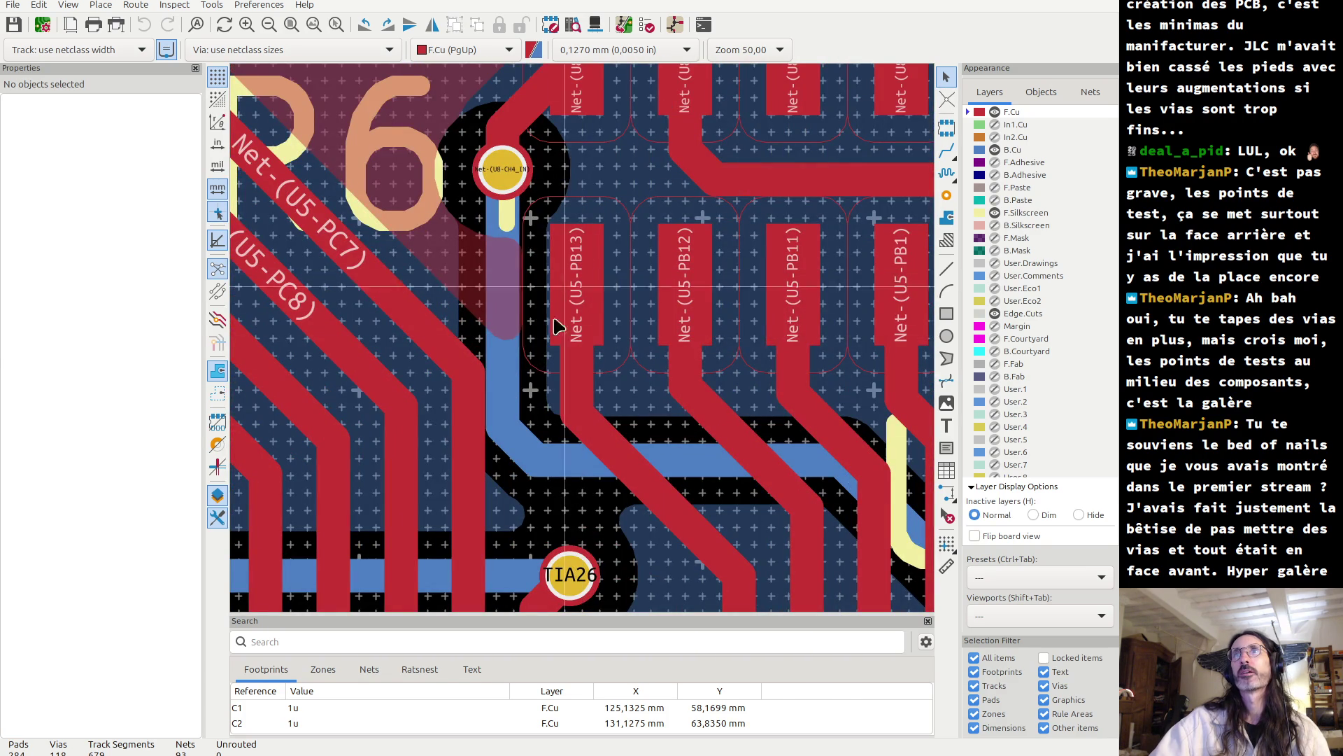
{"action": "scroll", "coordinate": [568, 343], "scroll_direction": "down", "scroll_amount": 3}
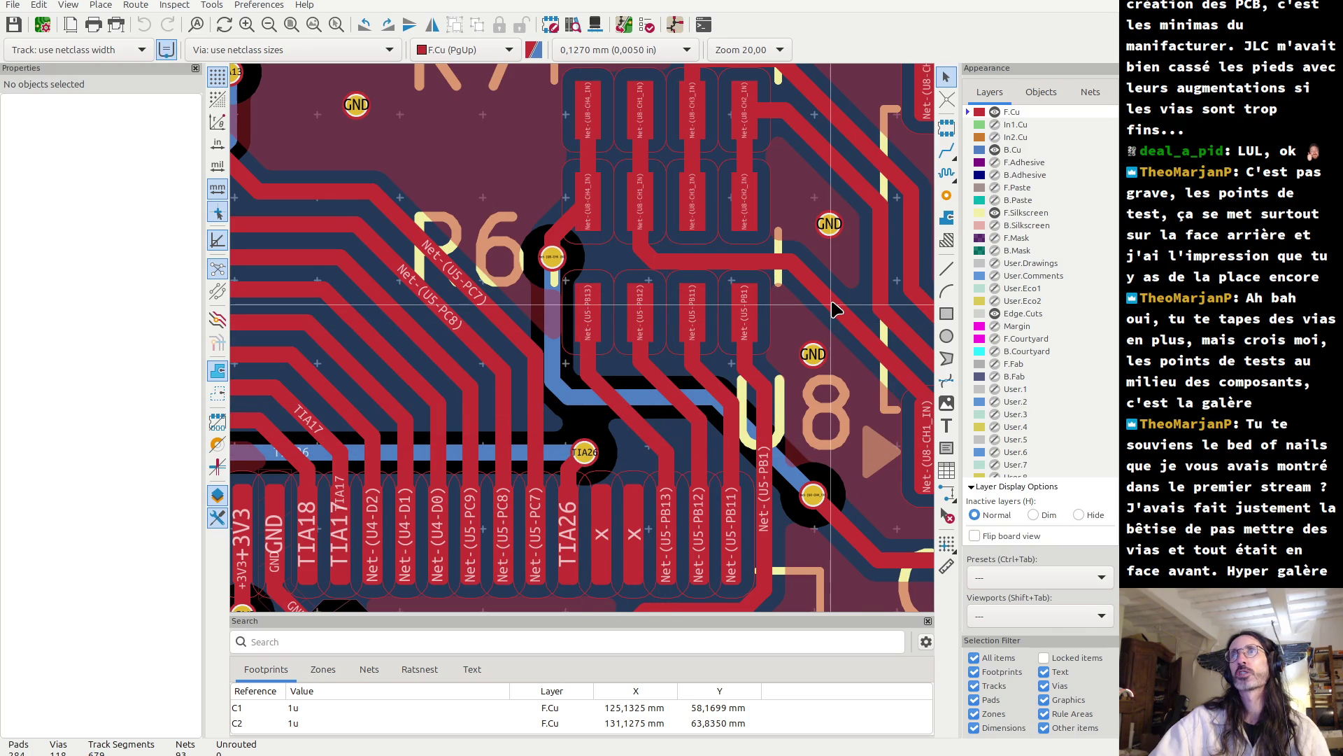
{"action": "scroll", "coordinate": [832, 308], "scroll_direction": "up", "scroll_amount": 3}
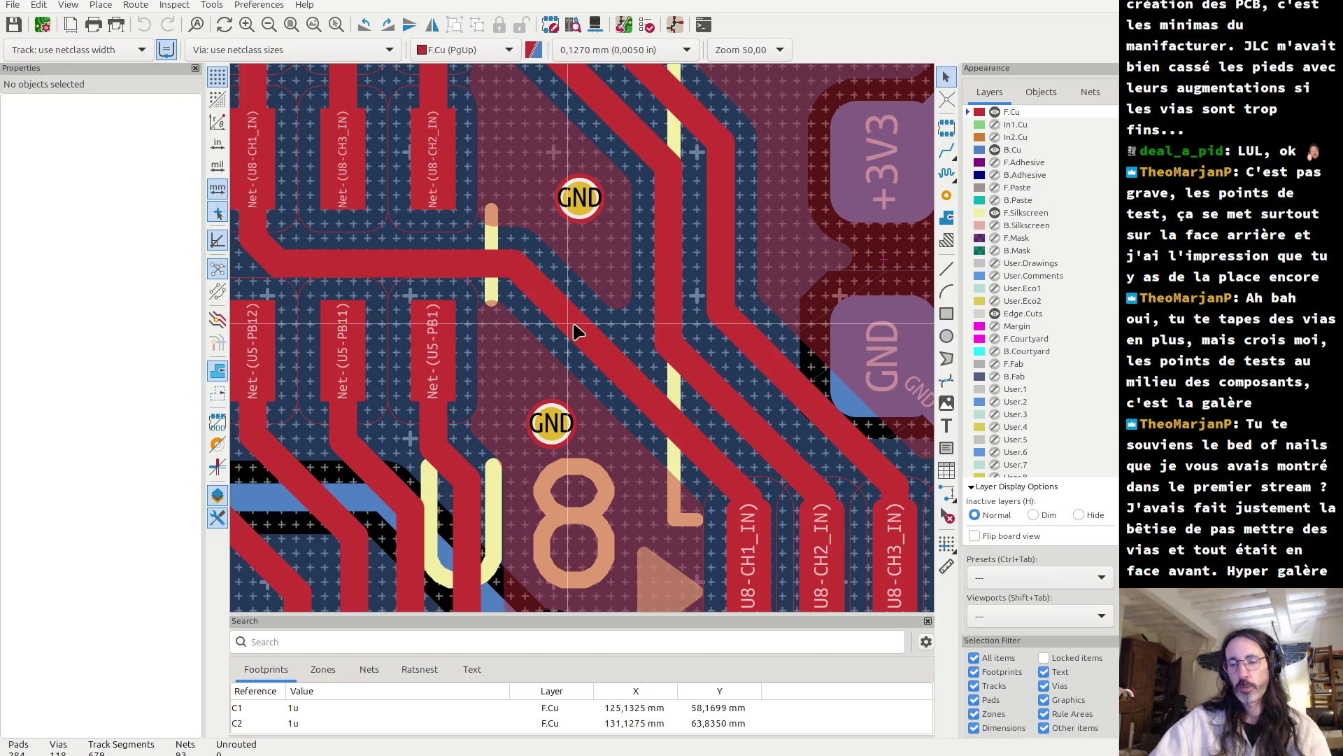
{"action": "key", "text": "Page_Down"}
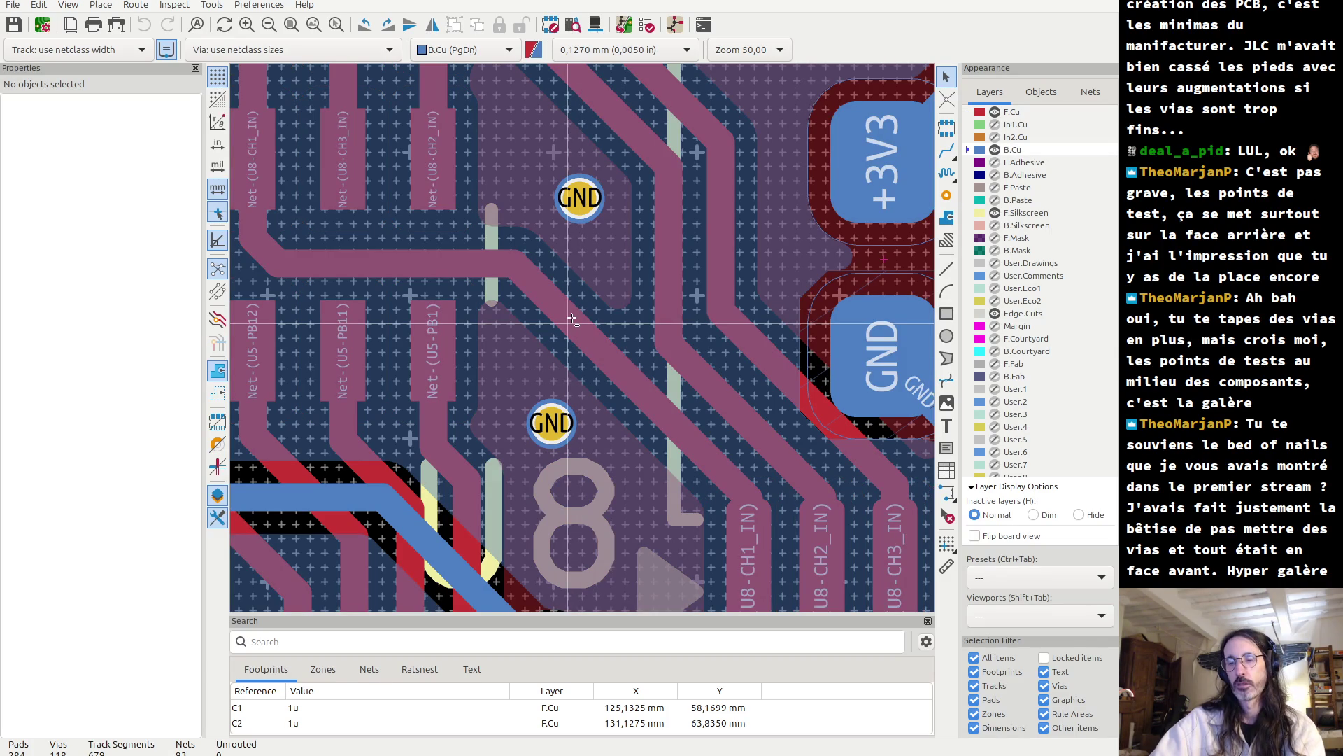
- Place a via on the Net-(U8-CH1_IN) track between the two GND vias
{"action": "key", "text": "ctrl+v"}
{"action": "key", "text": "Escape"}
{"action": "key", "text": "ctrl+shift+v"}
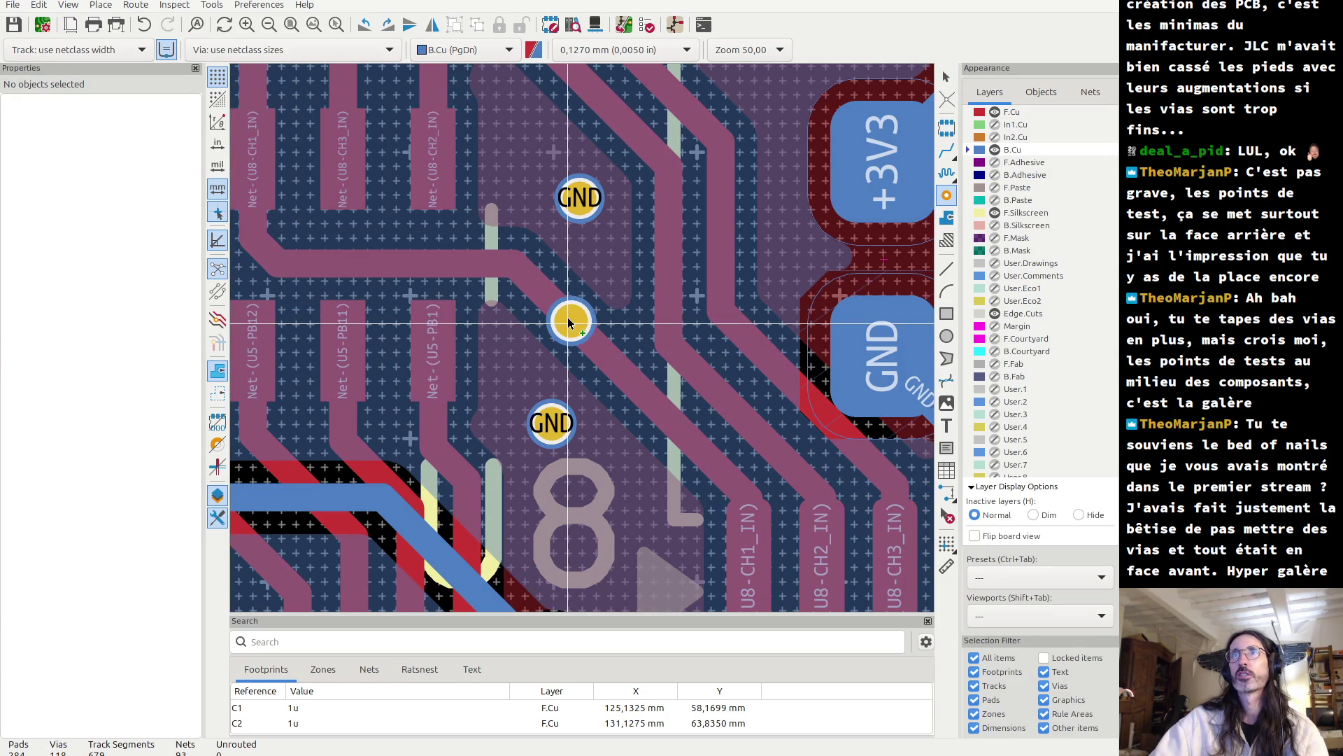
{"action": "left_click", "coordinate": [568, 321]}
{"action": "key", "text": "Escape"}
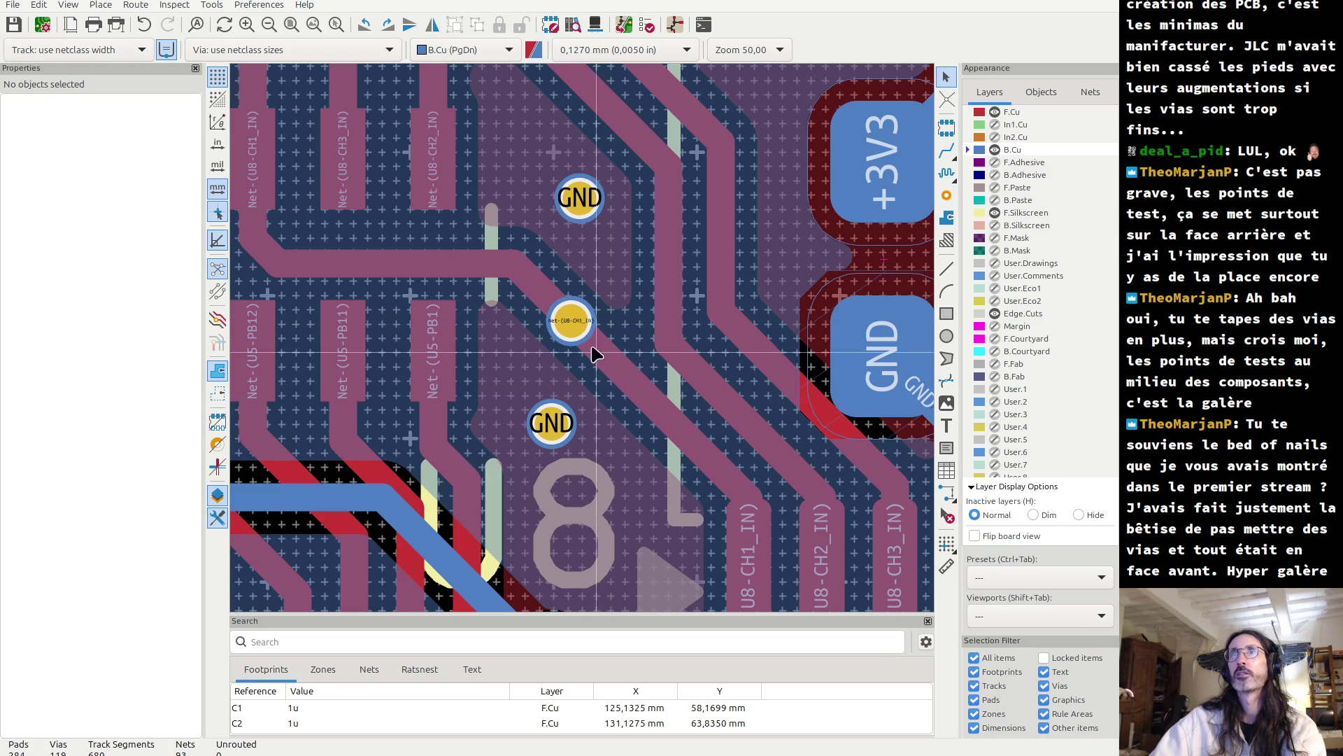
- Check the new via's properties: 0.45 mm diameter with a 0.3 mm hole
{"action": "left_click", "coordinate": [578, 342]}
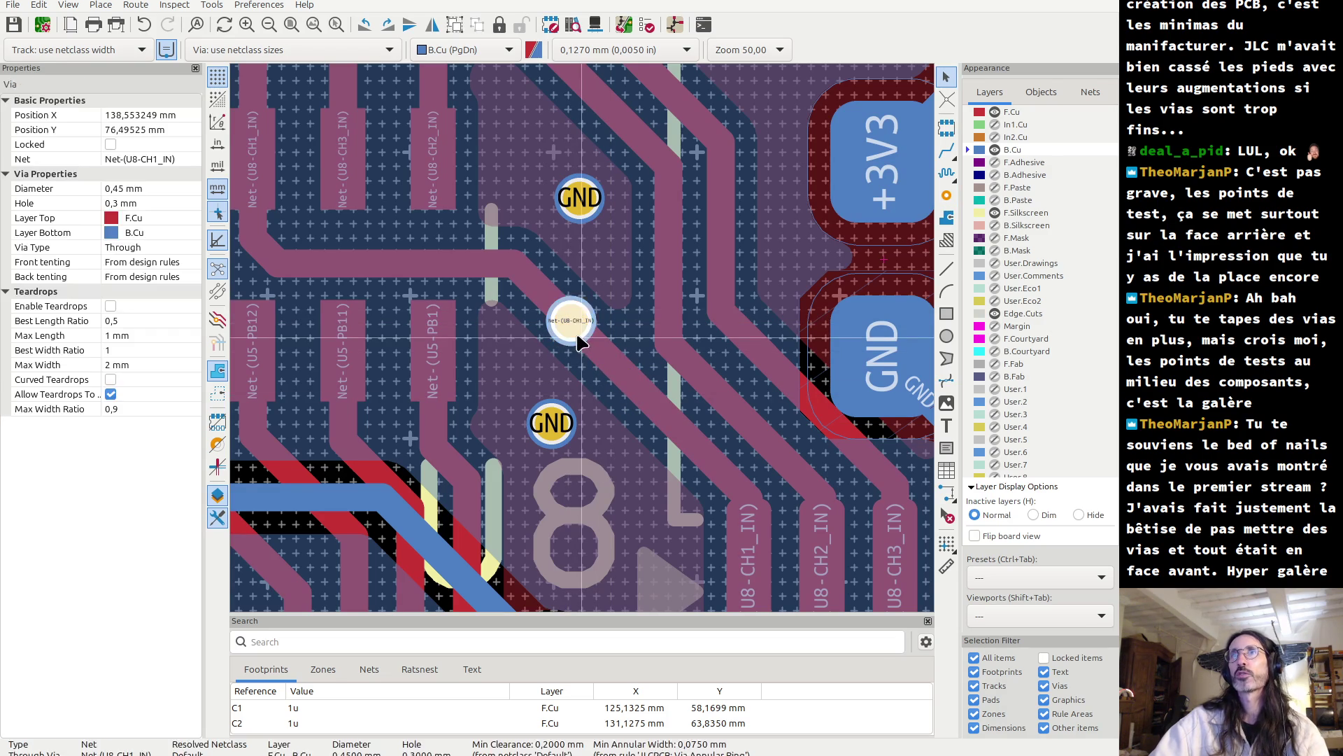
{"action": "double_click", "coordinate": [577, 342]}
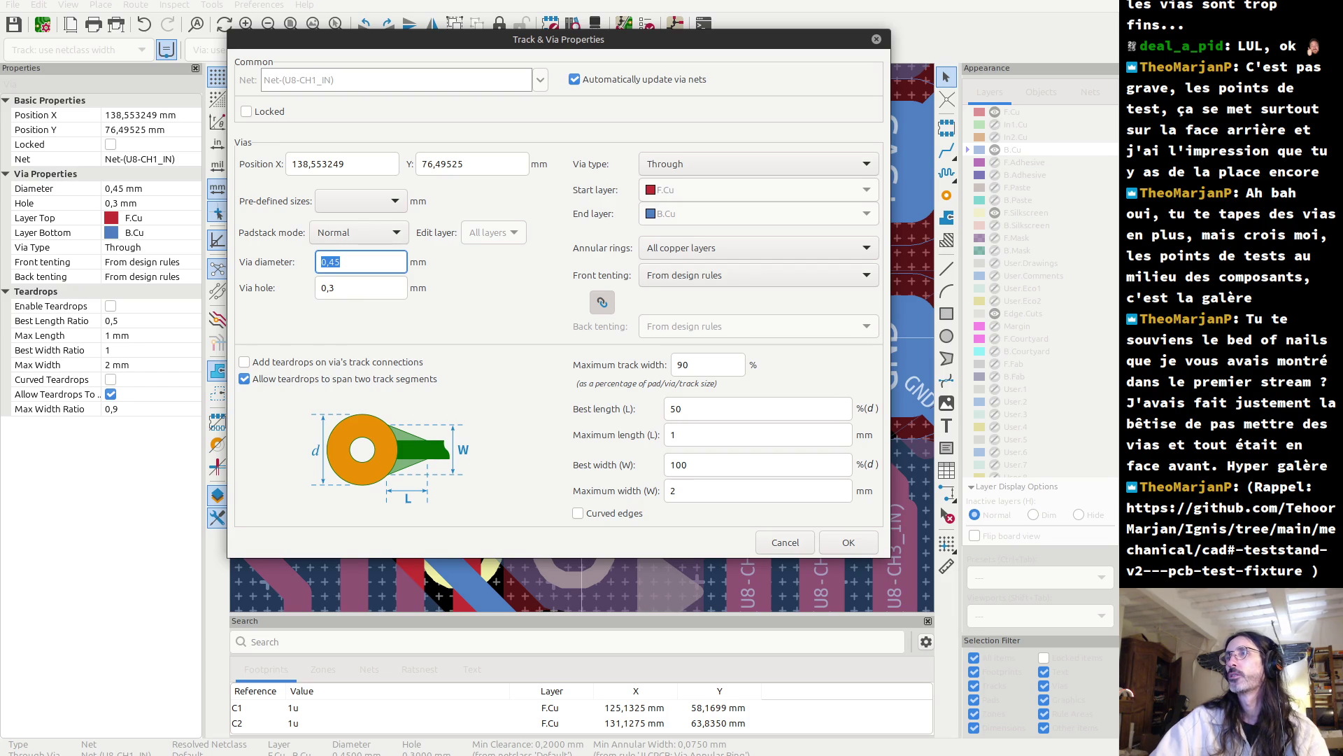
{"action": "left_click", "coordinate": [876, 41]}
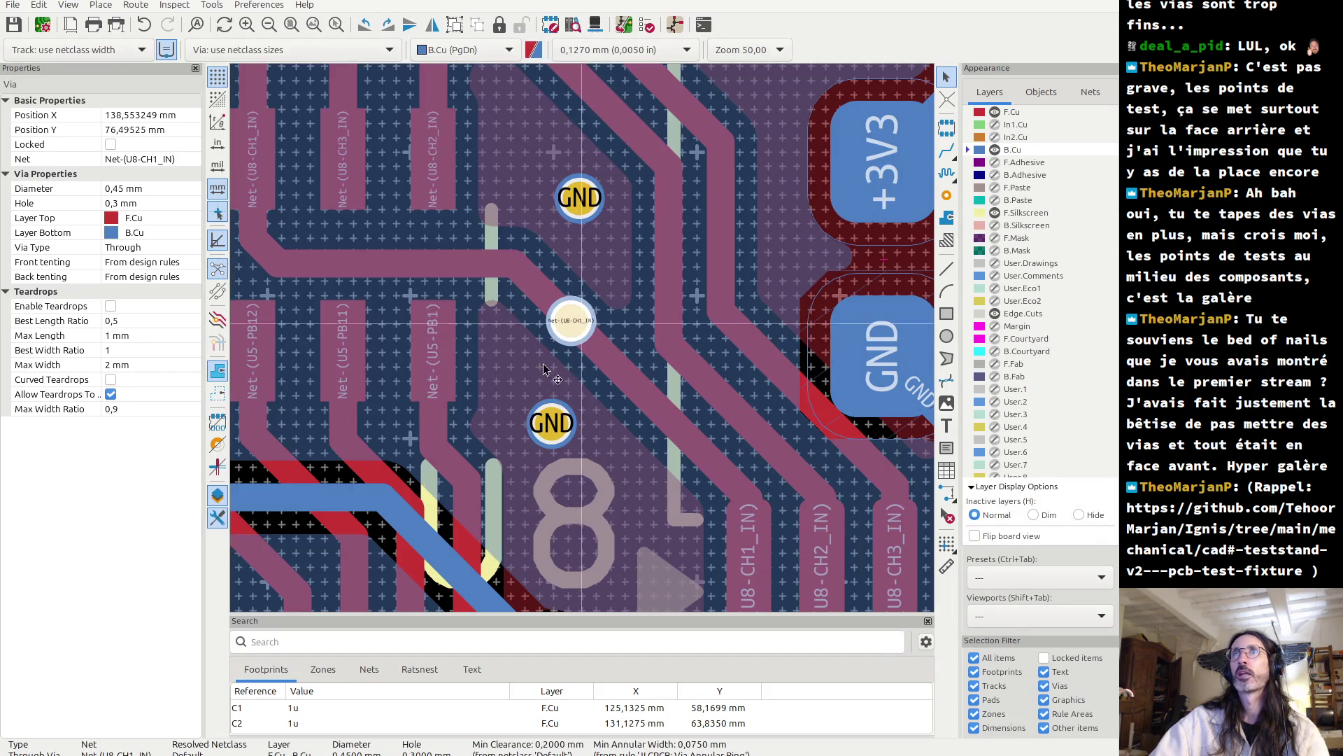
- Check a GND via's net and undo the added Net-(U8-CH1_IN) via
{"action": "scroll", "coordinate": [575, 391], "scroll_direction": "down", "scroll_amount": 3}
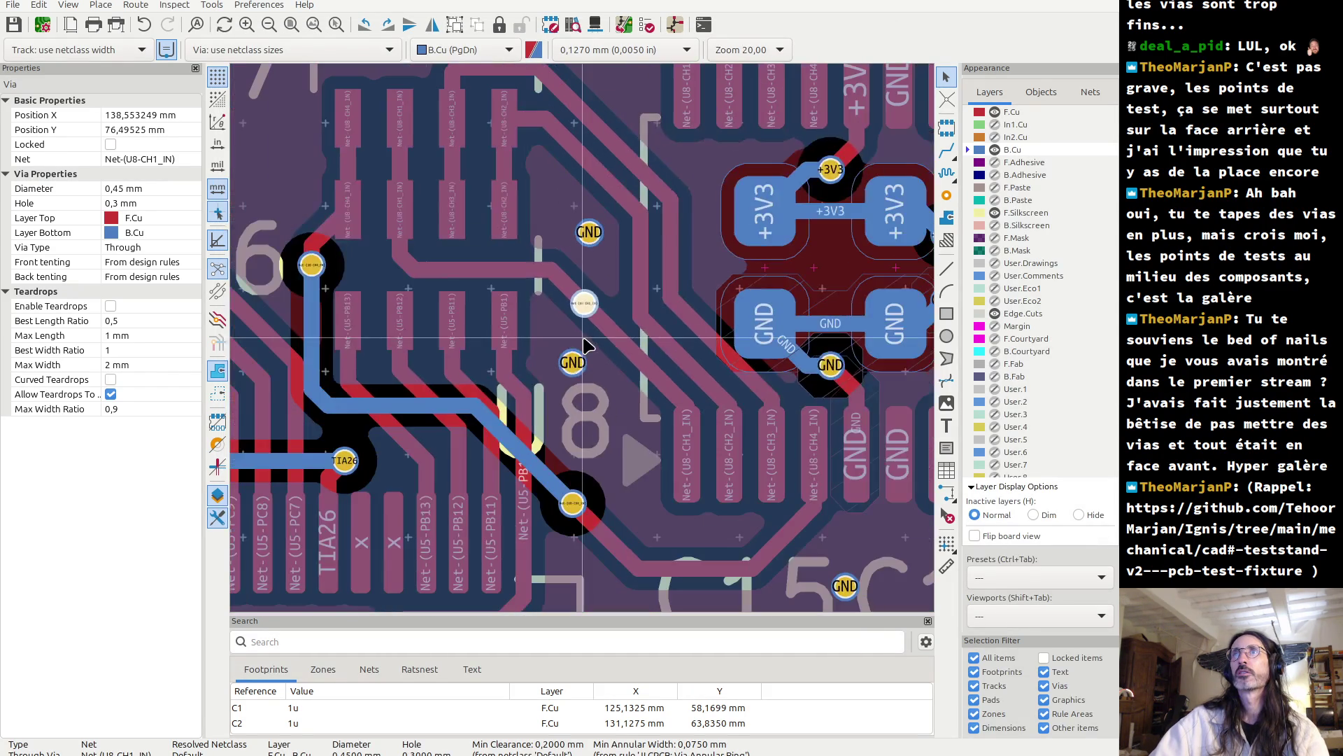
{"action": "scroll", "coordinate": [585, 344], "scroll_direction": "down", "scroll_amount": 2}
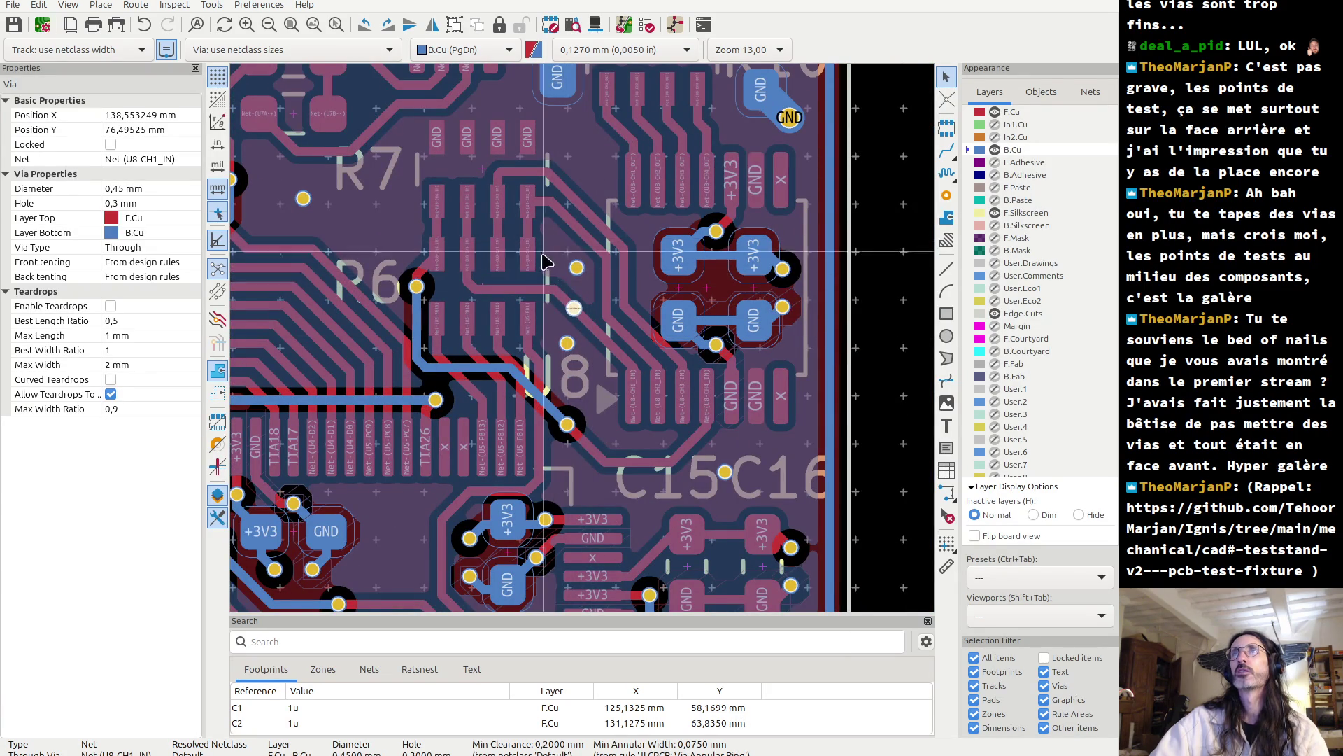
{"action": "left_click", "coordinate": [576, 268]}
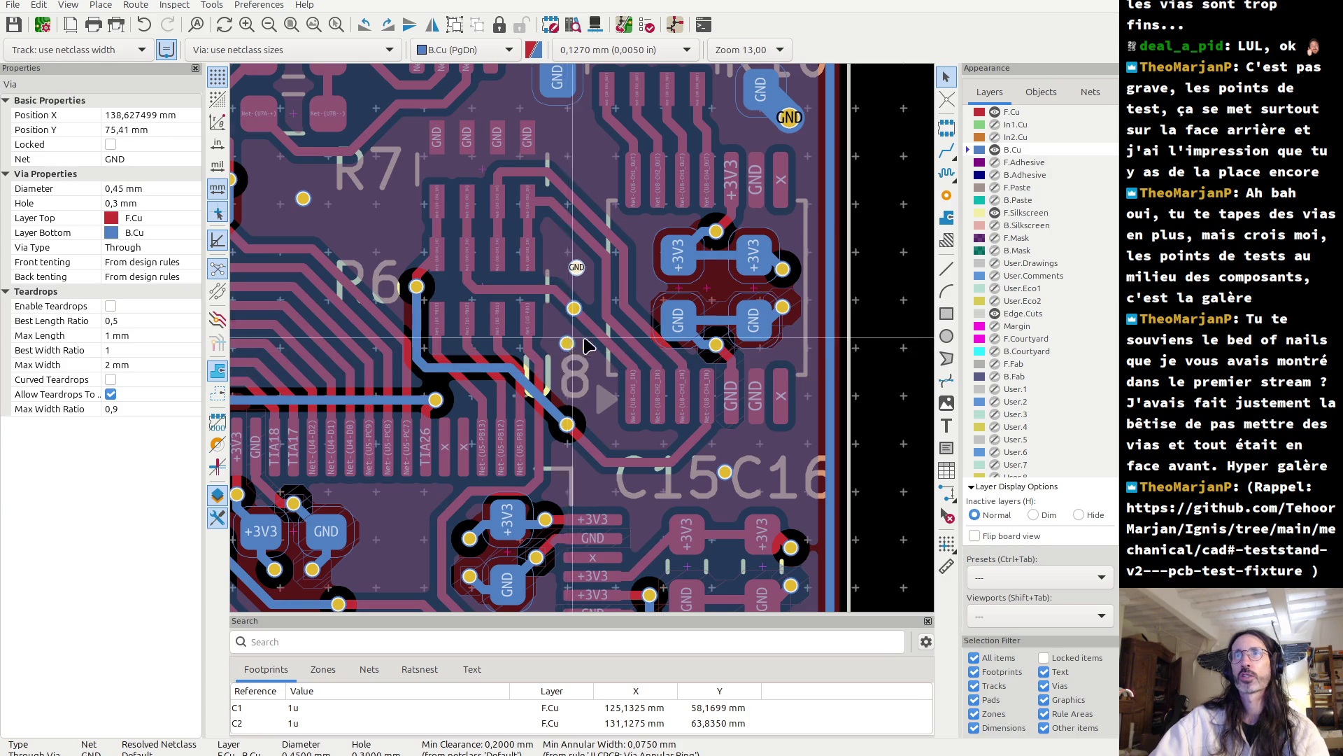
{"action": "scroll", "coordinate": [569, 316], "scroll_direction": "up", "scroll_amount": 3}
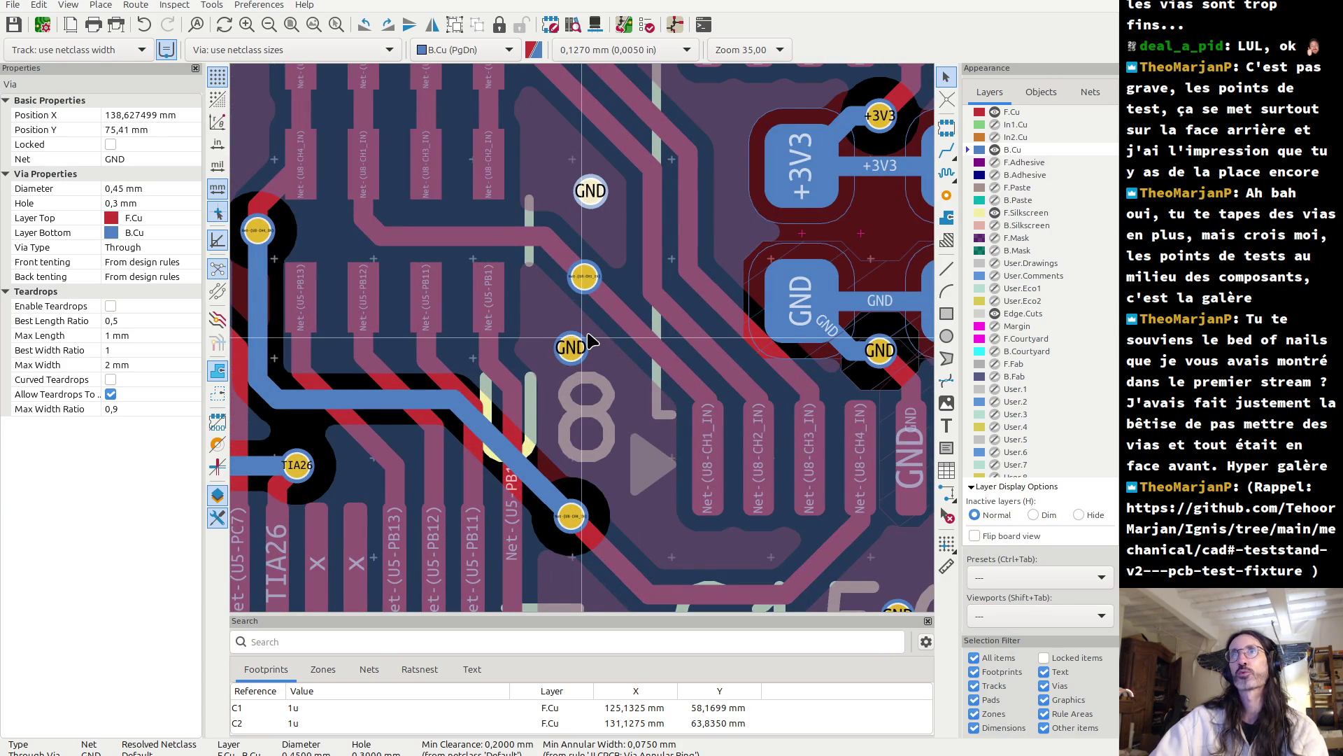
{"action": "key", "text": "ctrl+z"}
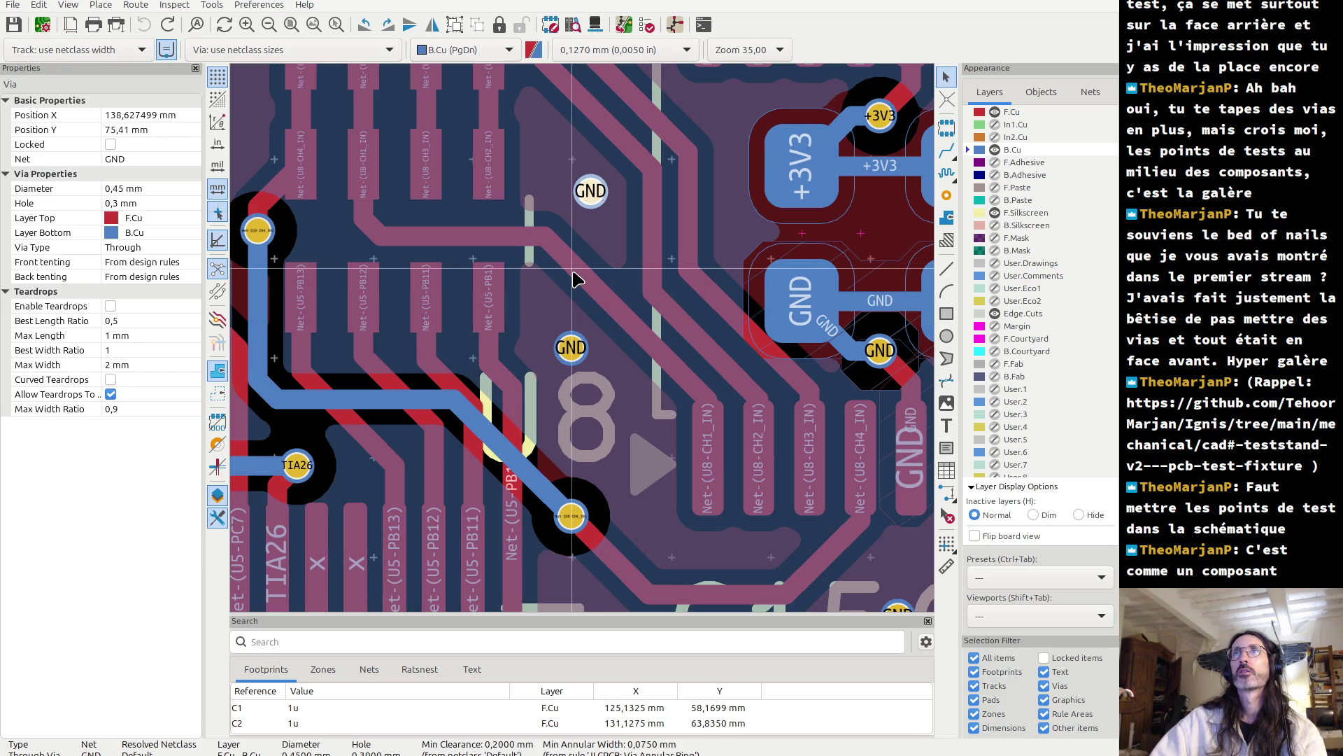
- Place another via between the GND vias, then undo it as well
{"action": "scroll", "coordinate": [582, 335], "scroll_direction": "up", "scroll_amount": 2}
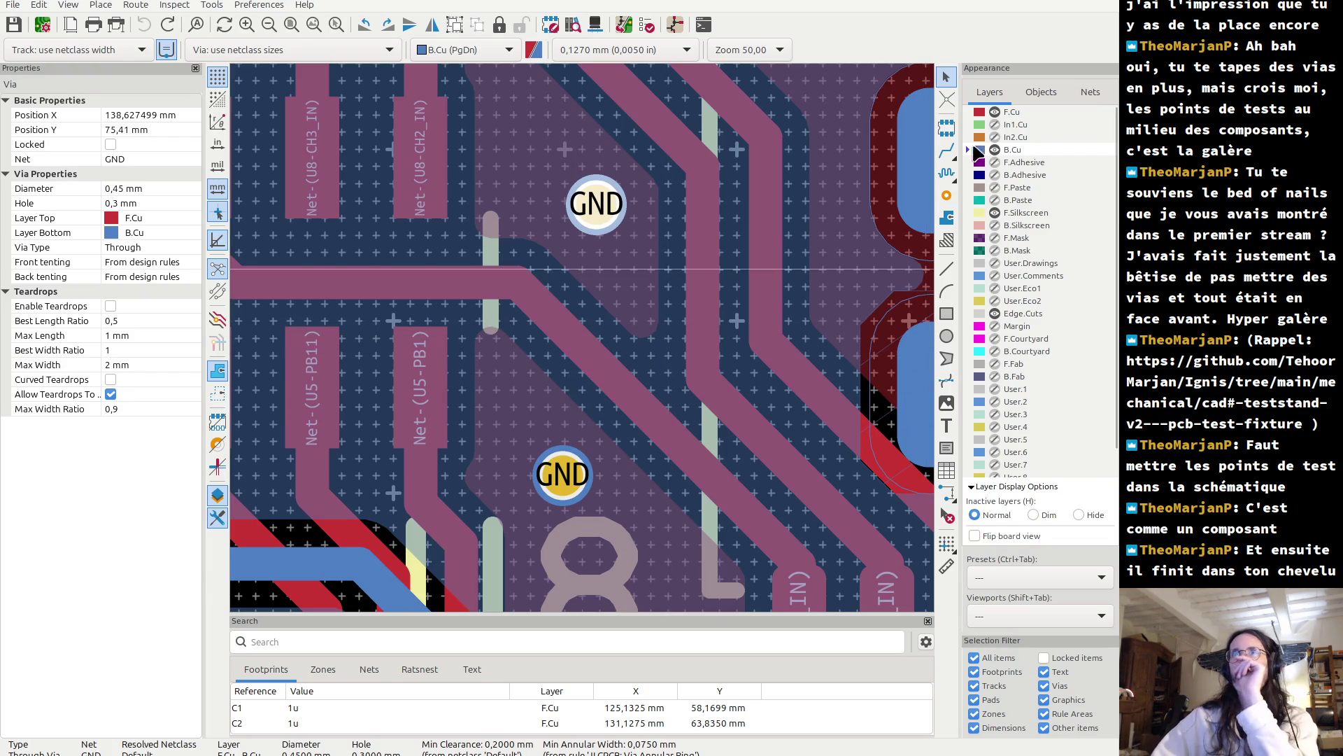
{"action": "left_click", "coordinate": [947, 195]}
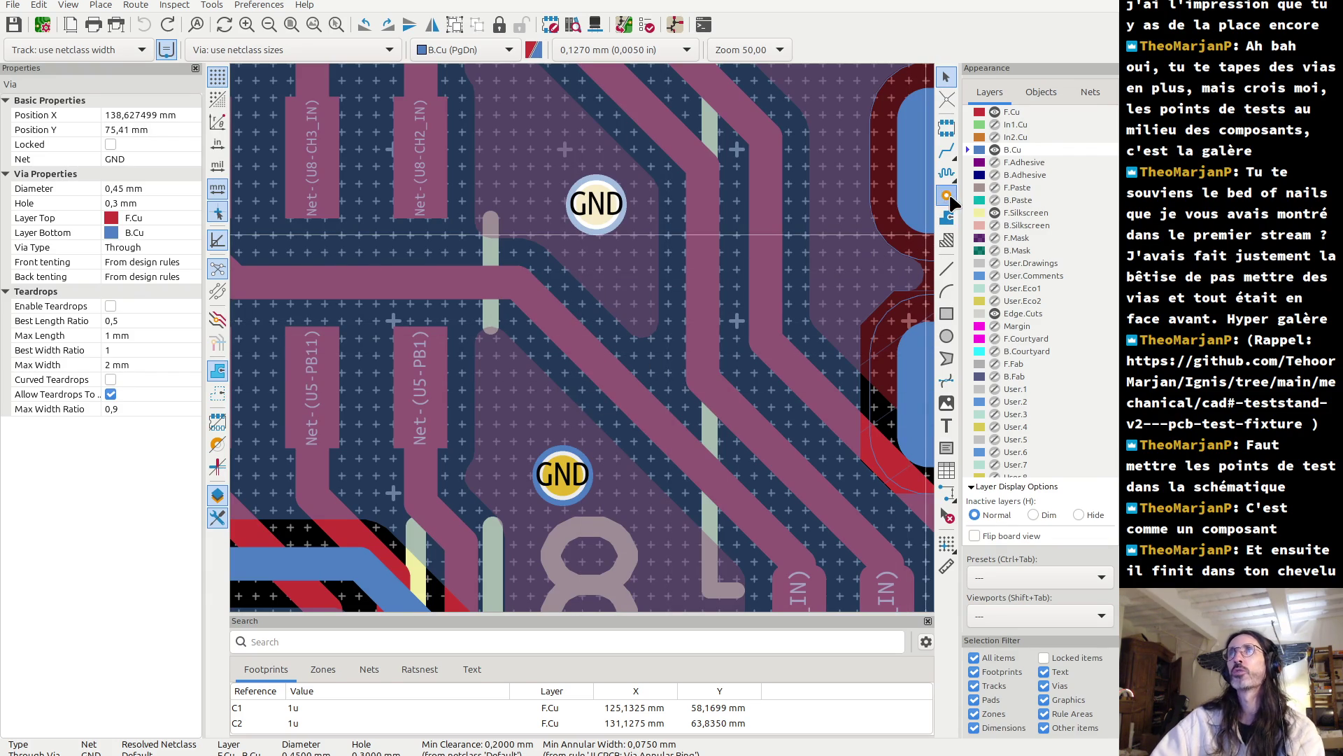
{"action": "left_click", "coordinate": [559, 332]}
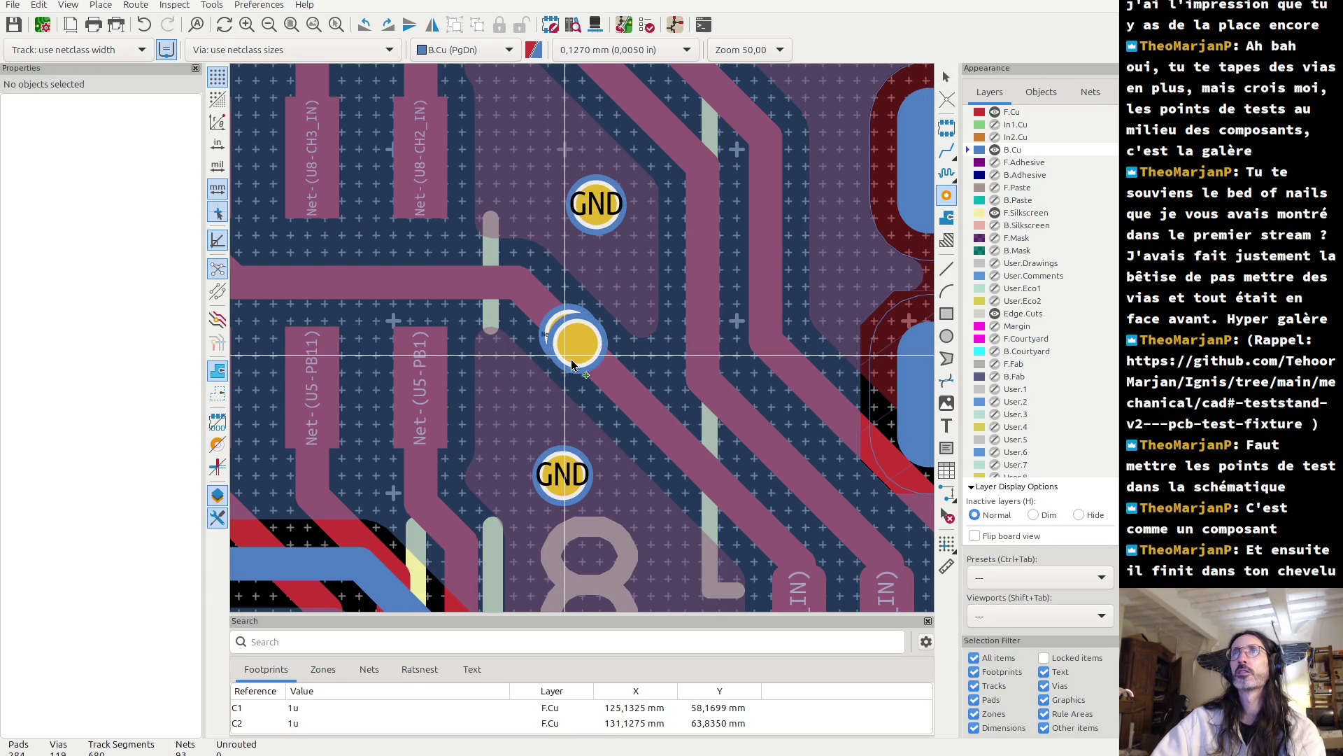
{"action": "key", "text": "Escape"}
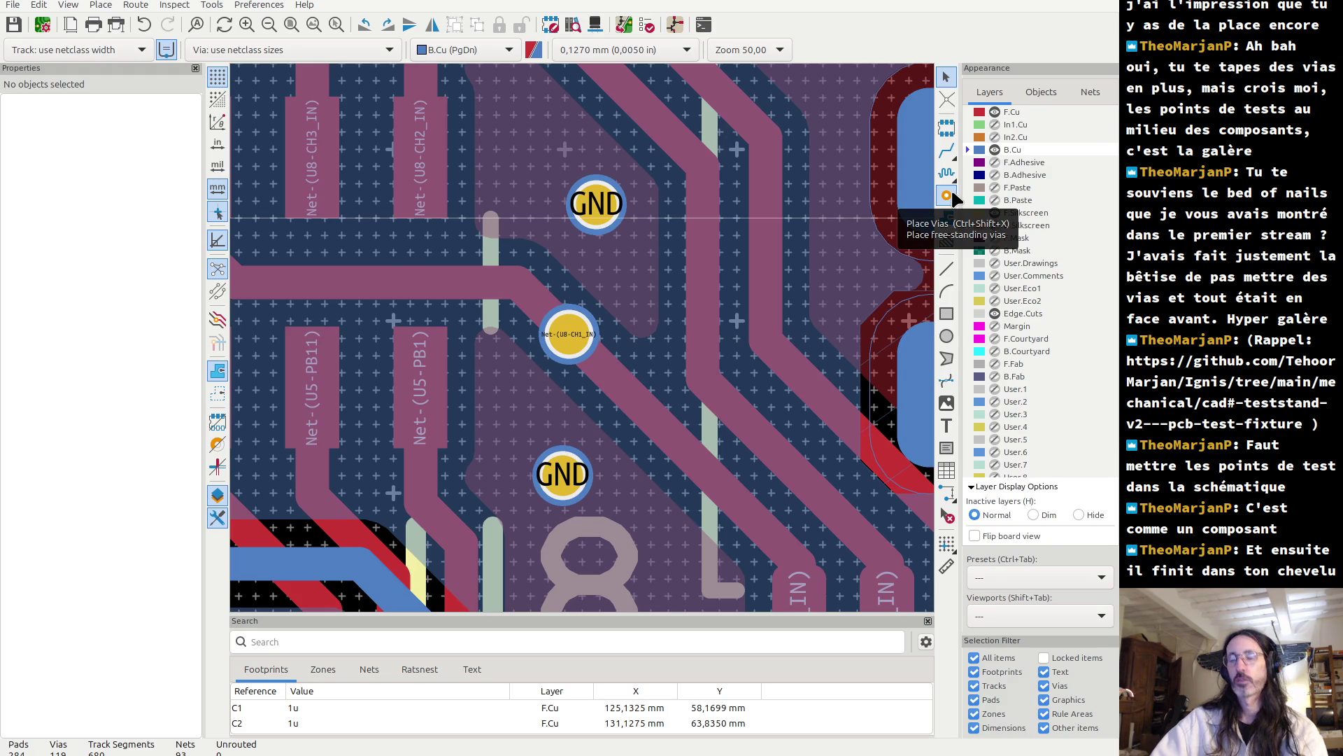
{"action": "key", "text": "ctrl+z"}
{"action": "left_click", "coordinate": [946, 313]}
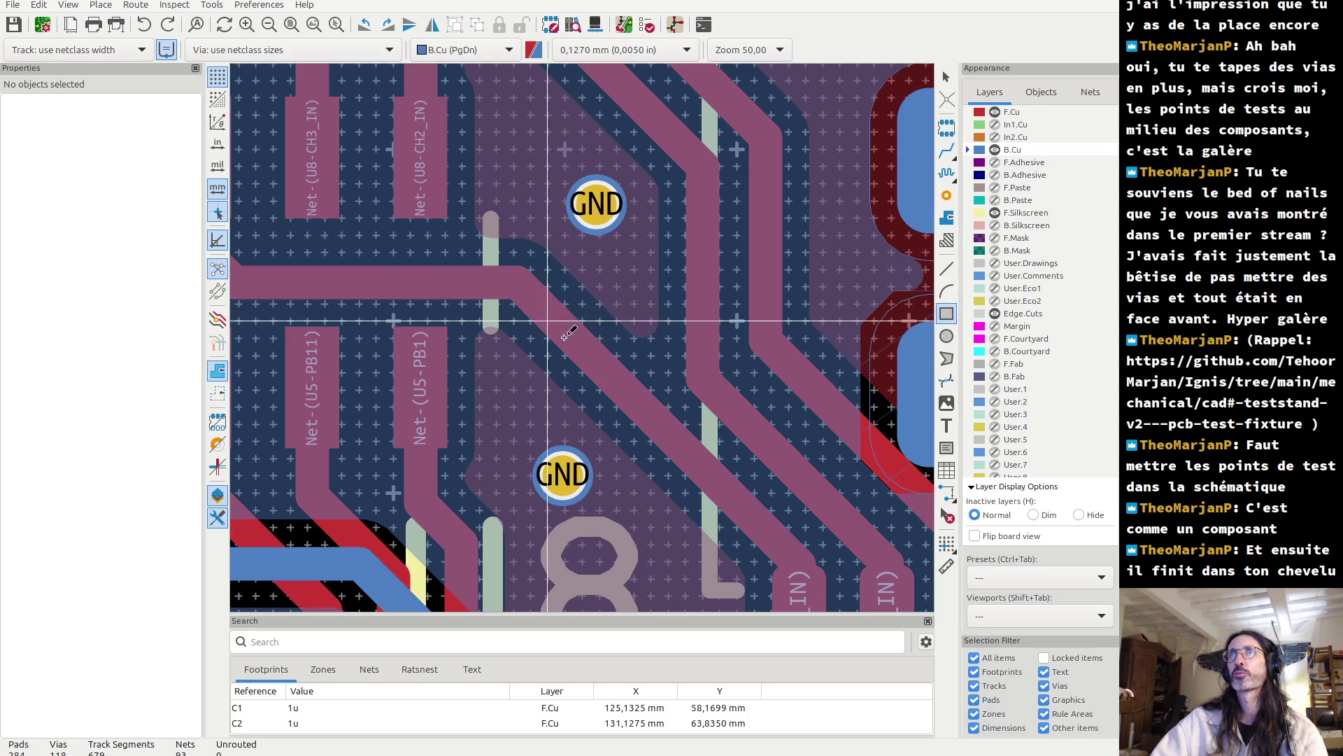
- Draw a roughly 0.889 × 0.762 mm rectangle between the two GND vias
{"action": "left_click", "coordinate": [544, 311]}
{"action": "key", "text": "Escape"}
{"action": "left_click", "coordinate": [548, 305]}
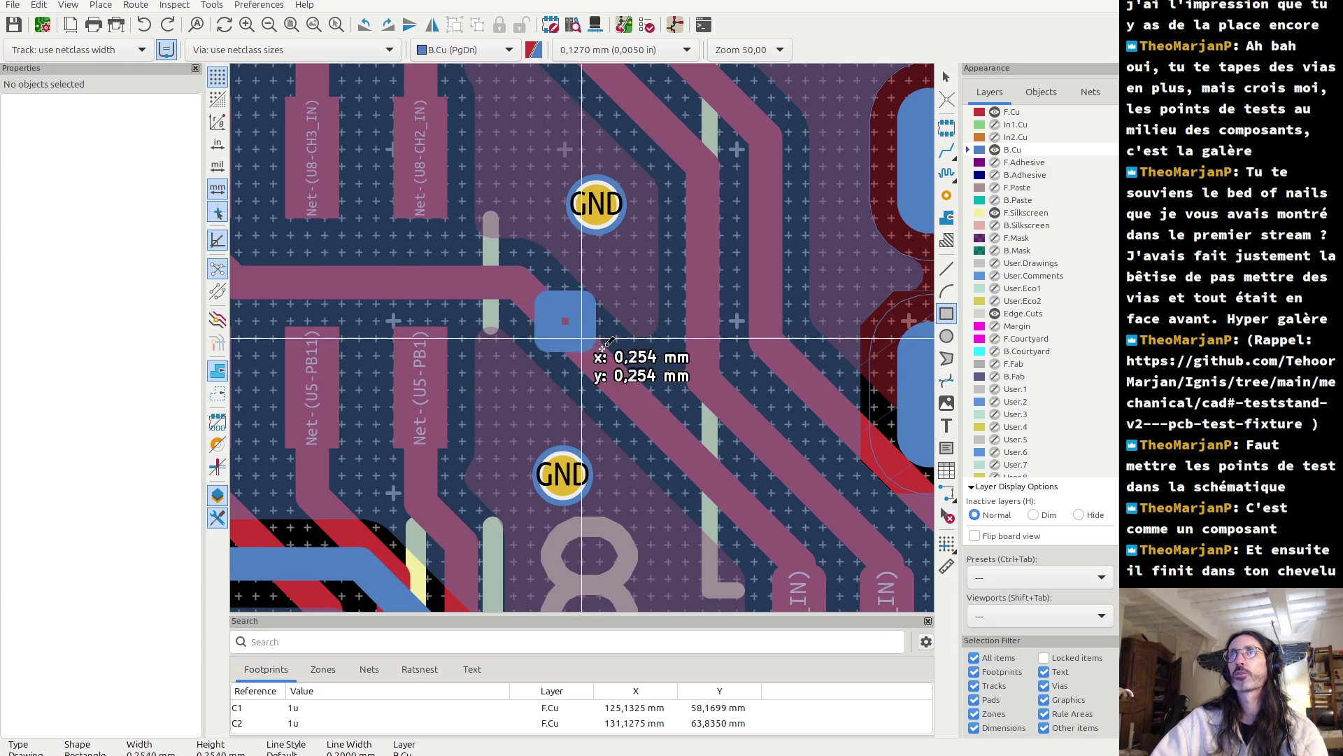
{"action": "left_click", "coordinate": [669, 407]}
- Move the rectangle from B.Cu to the F.Mask layer and make it a filled shape
{"action": "key", "text": "e"}
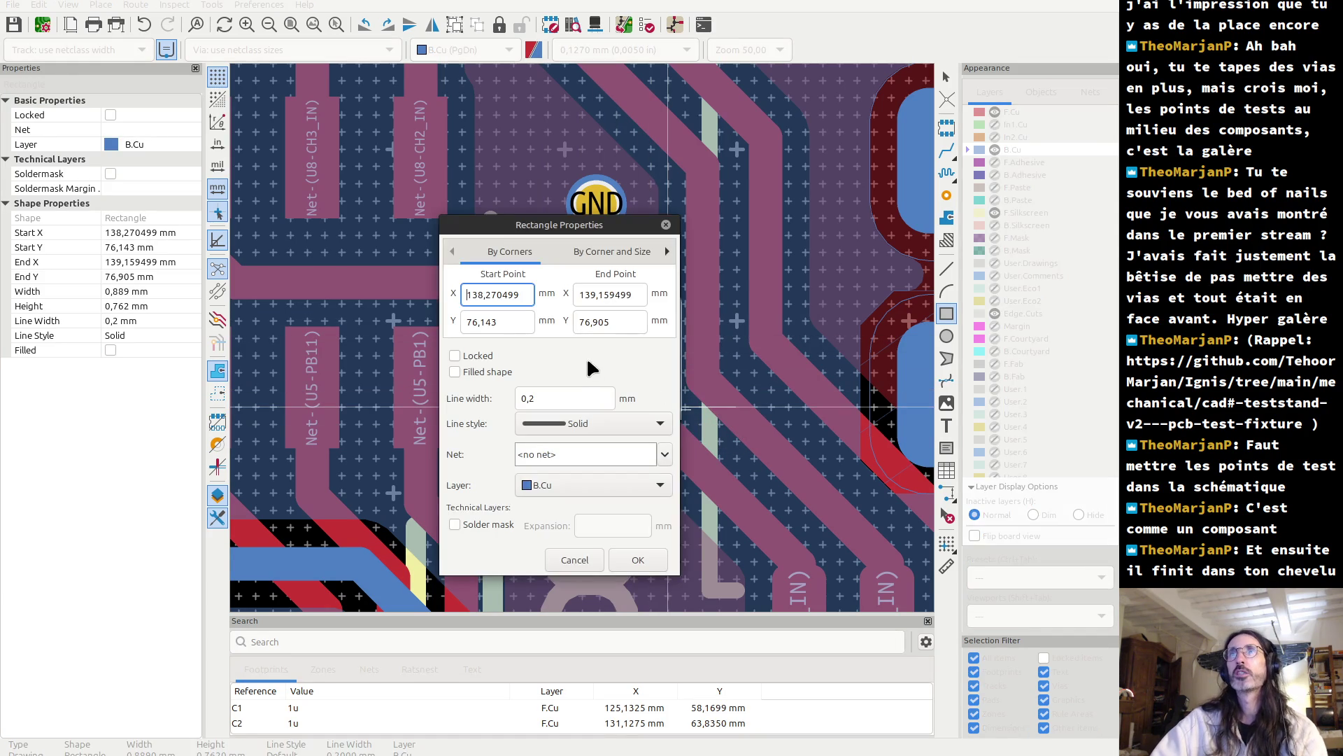
{"action": "left_click", "coordinate": [585, 484]}
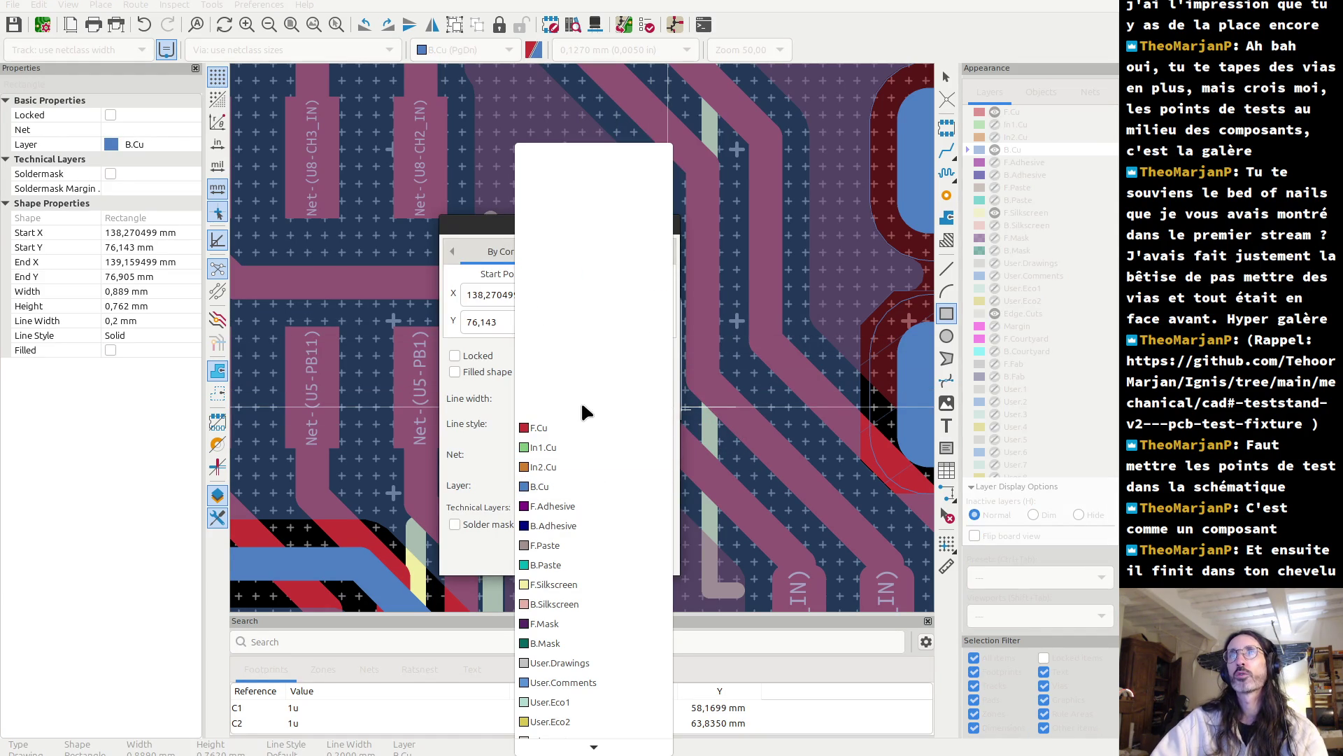
{"action": "scroll", "coordinate": [600, 535], "scroll_direction": "down", "scroll_amount": 2}
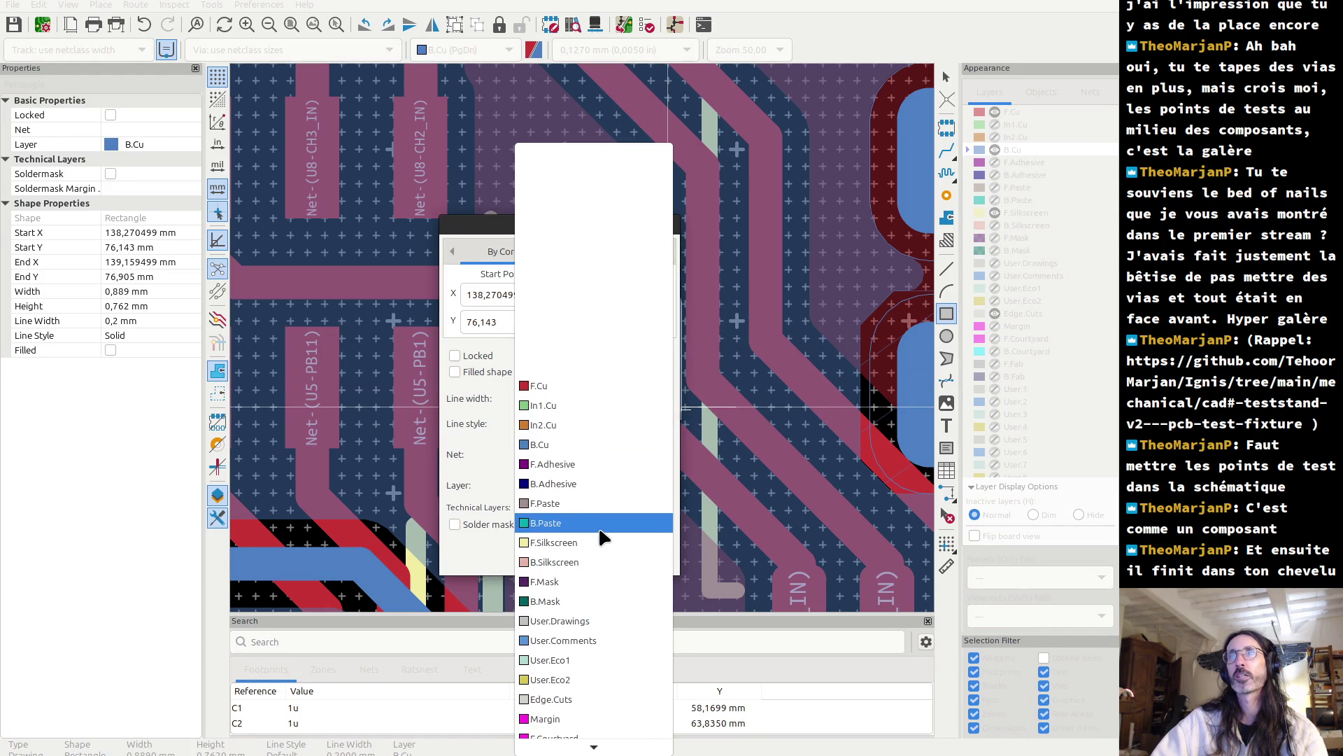
{"action": "left_click", "coordinate": [596, 584]}
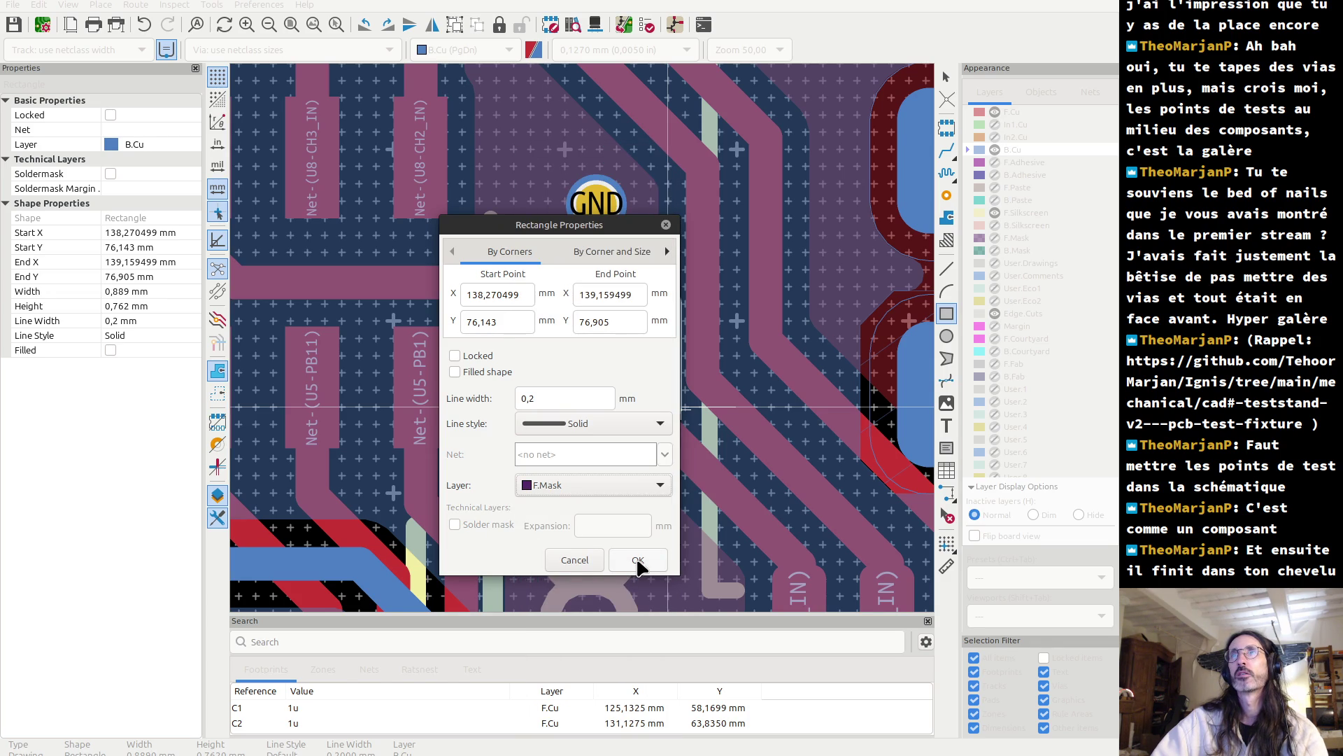
{"action": "left_click", "coordinate": [456, 373]}
{"action": "left_click", "coordinate": [634, 559]}
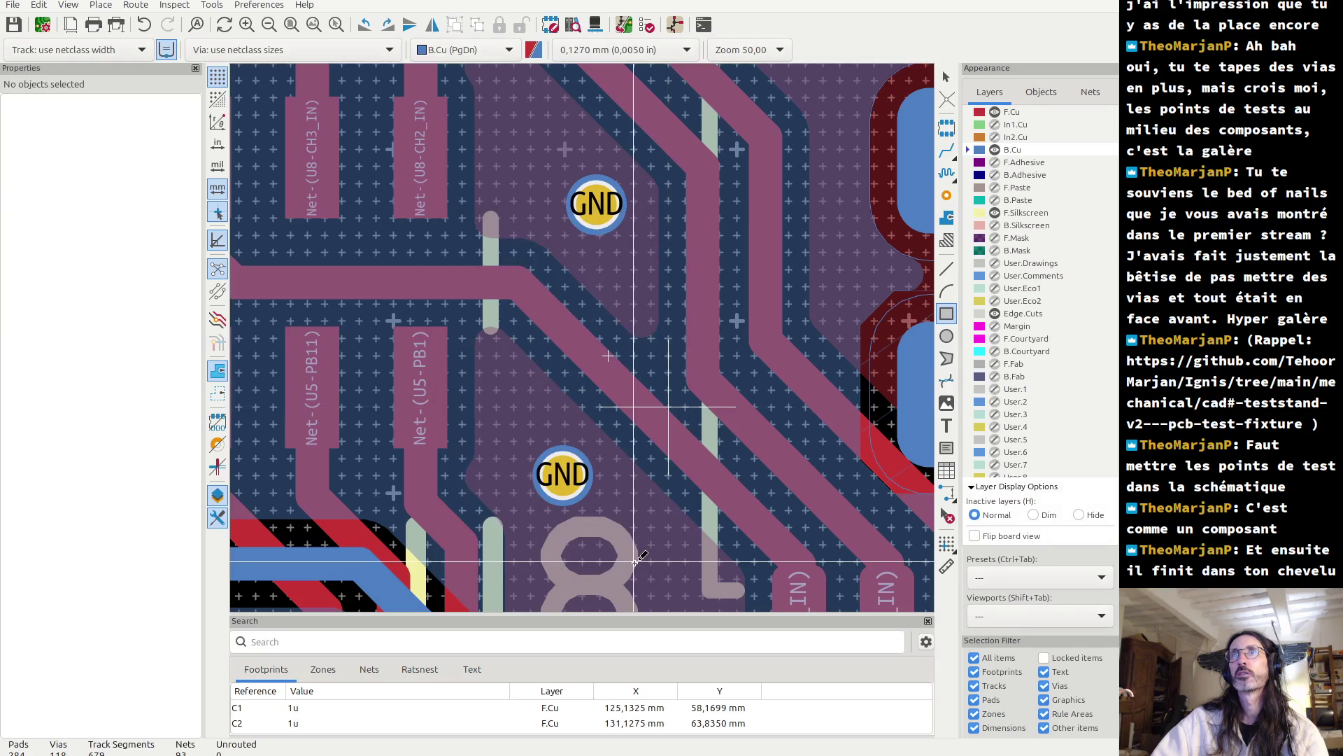
- Make the F.Mask layer visible on the board
{"action": "scroll", "coordinate": [632, 408], "scroll_direction": "down", "scroll_amount": 2}
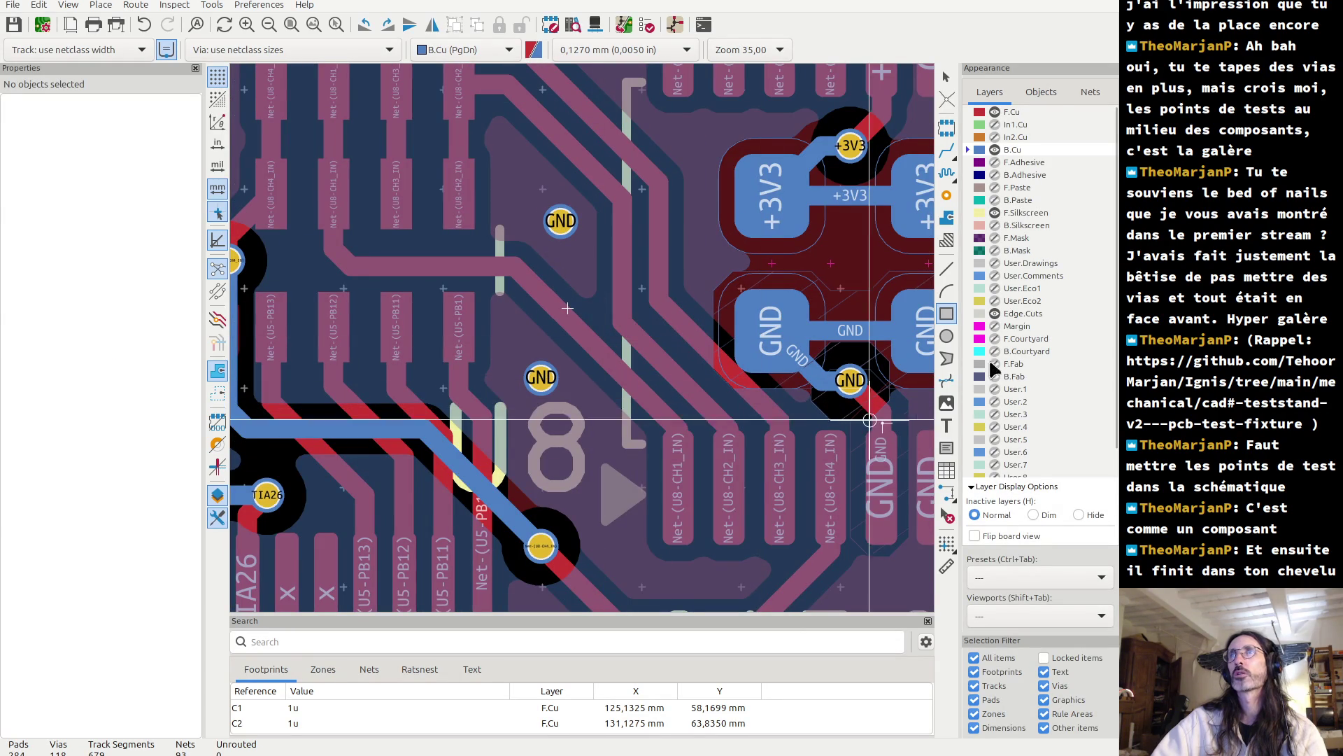
{"action": "left_click", "coordinate": [994, 238]}
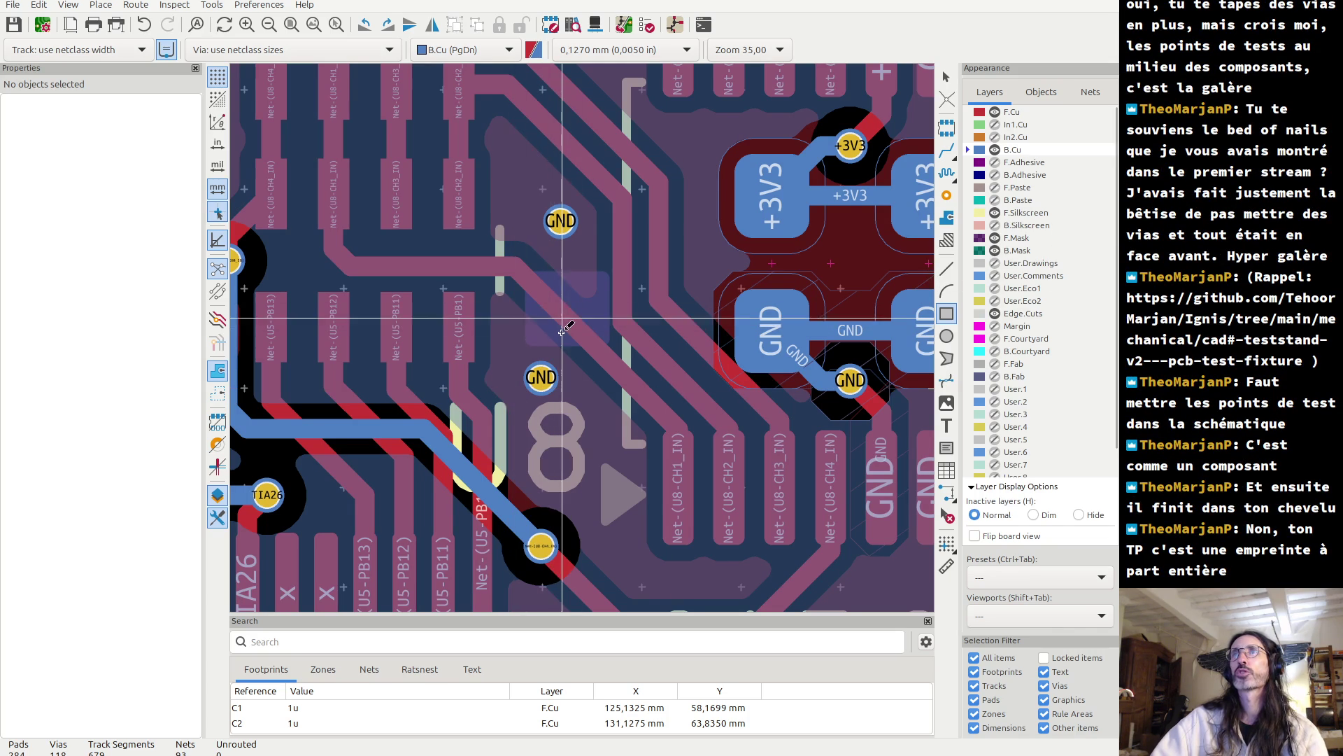
{"action": "key", "text": "Escape"}
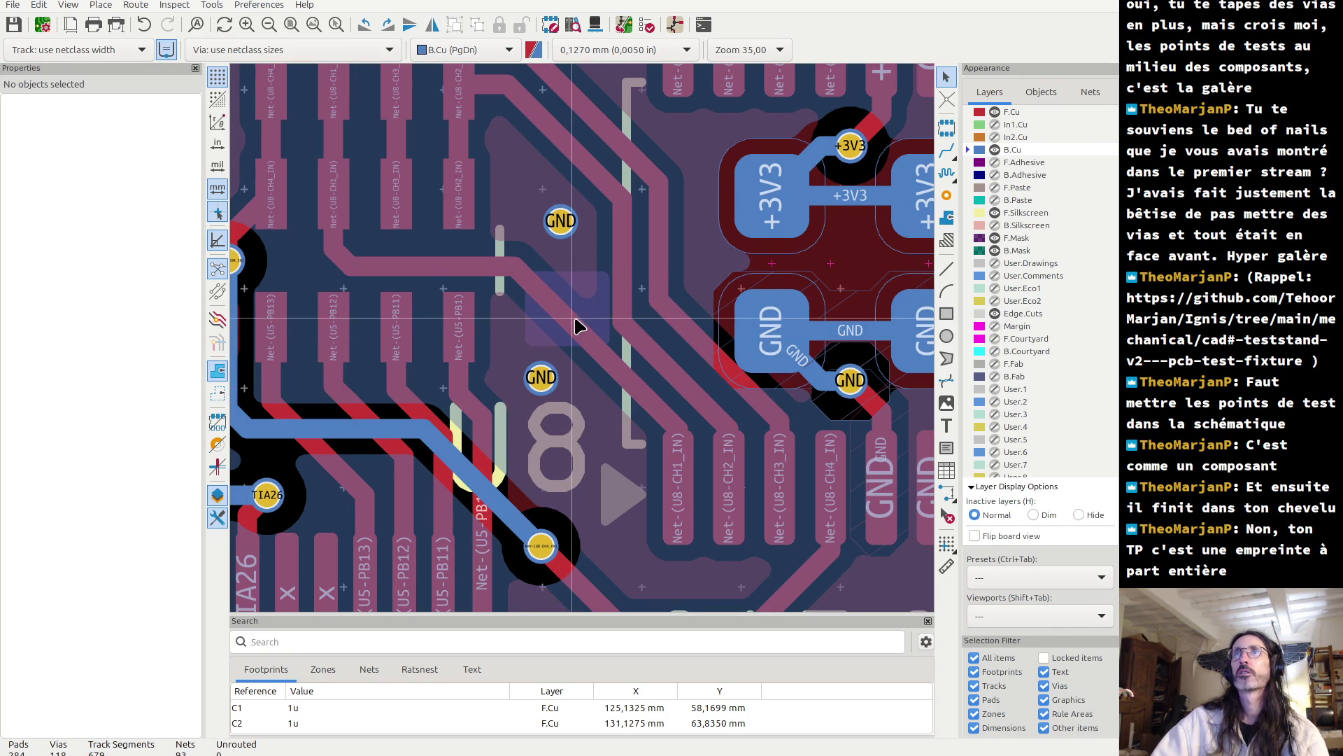
- Review the mask rectangle's properties, leaving it on F.Mask unchanged
{"action": "left_click", "coordinate": [576, 293]}
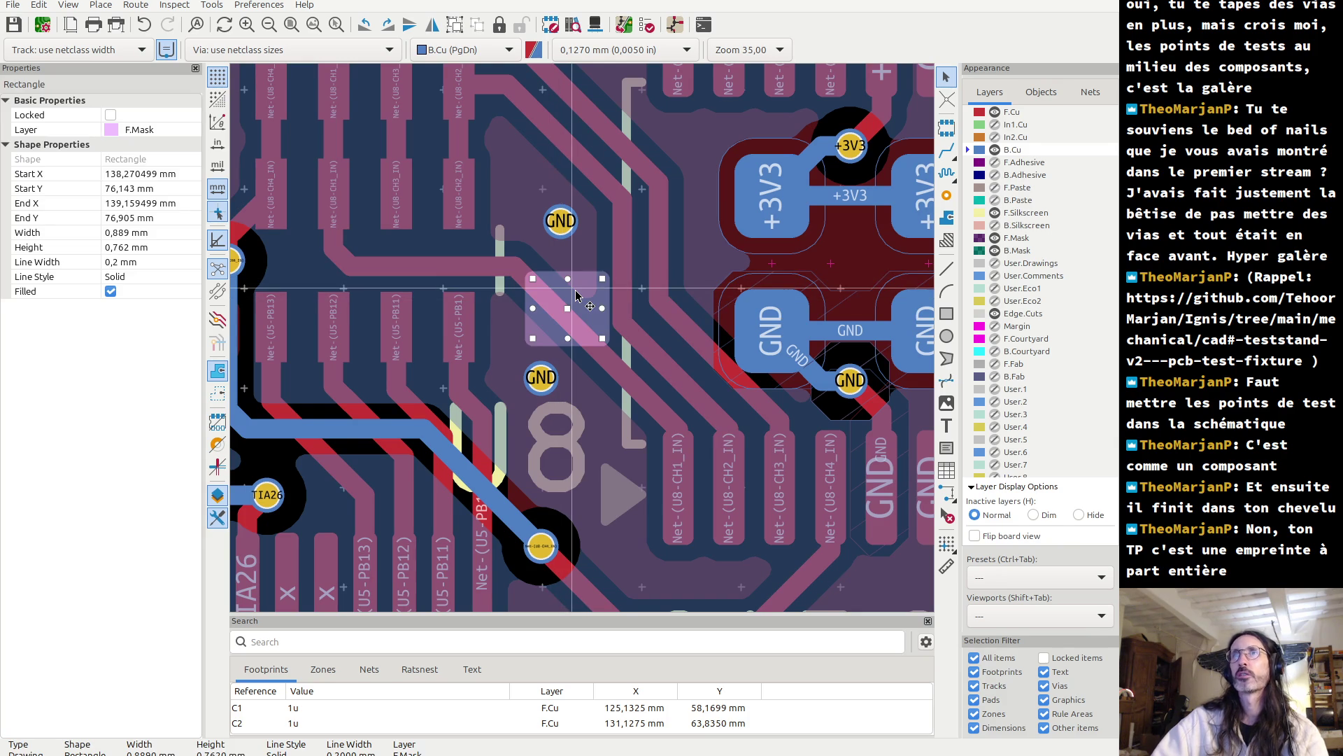
{"action": "double_click", "coordinate": [575, 288]}
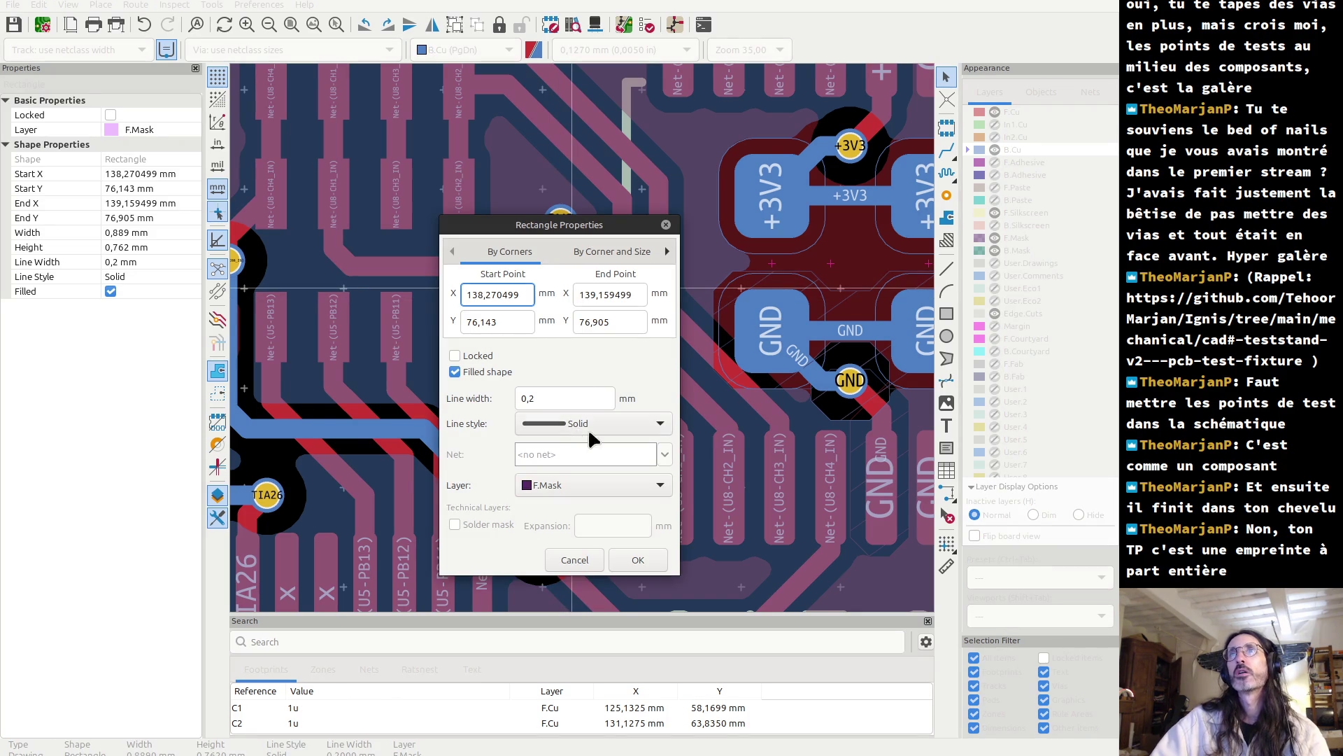
{"action": "left_click", "coordinate": [590, 483]}
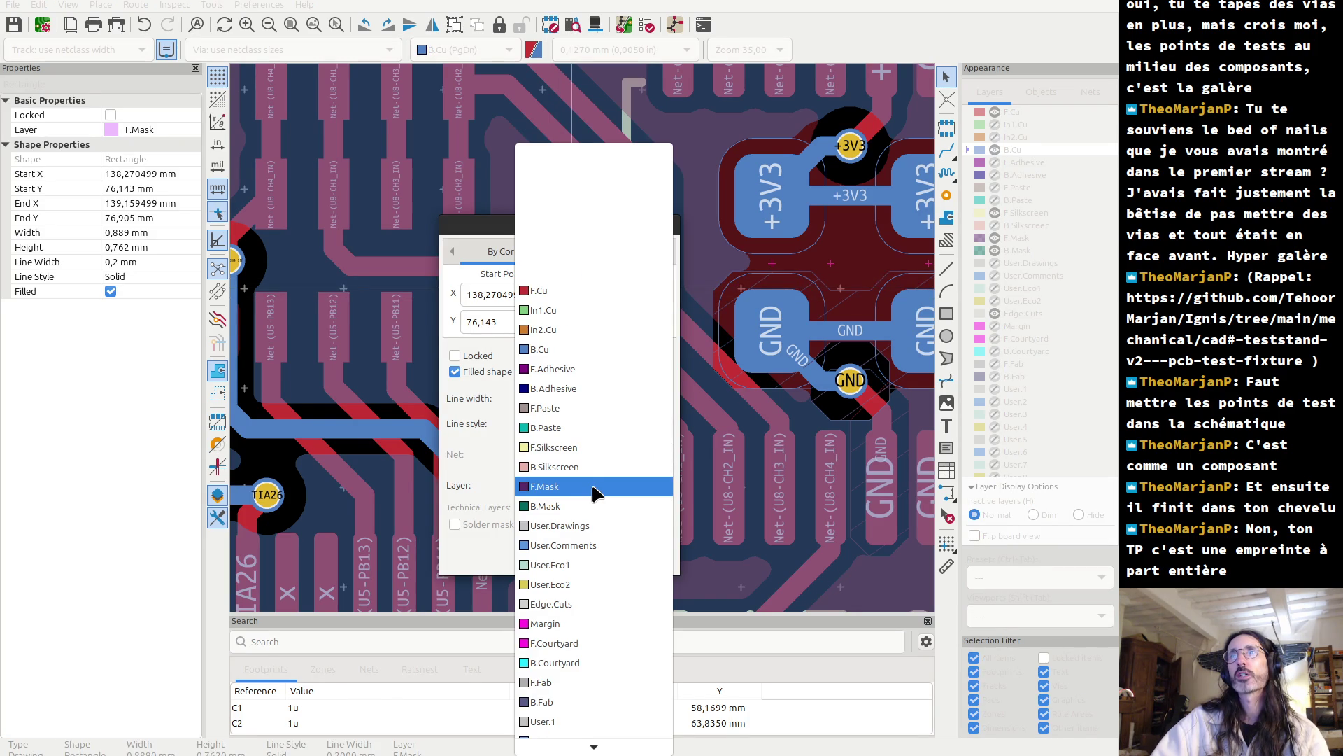
{"action": "left_click", "coordinate": [475, 231]}
{"action": "key", "text": "Return"}
{"action": "left_click", "coordinate": [947, 315]}
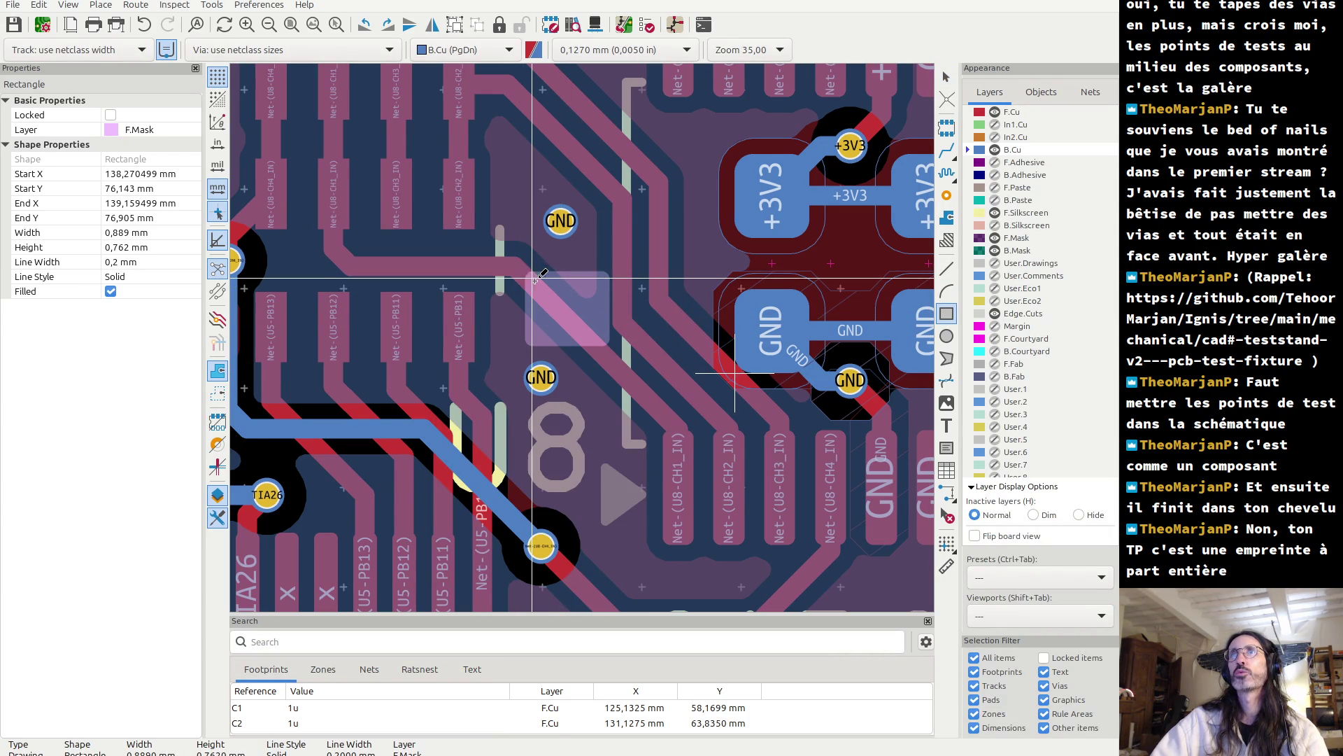
- Shift the mask rectangle up one grid step and resize it to a 0.889 × 0.889 mm square
{"action": "left_click_drag", "start_coordinate": [533, 278], "coordinate": [533, 268]}
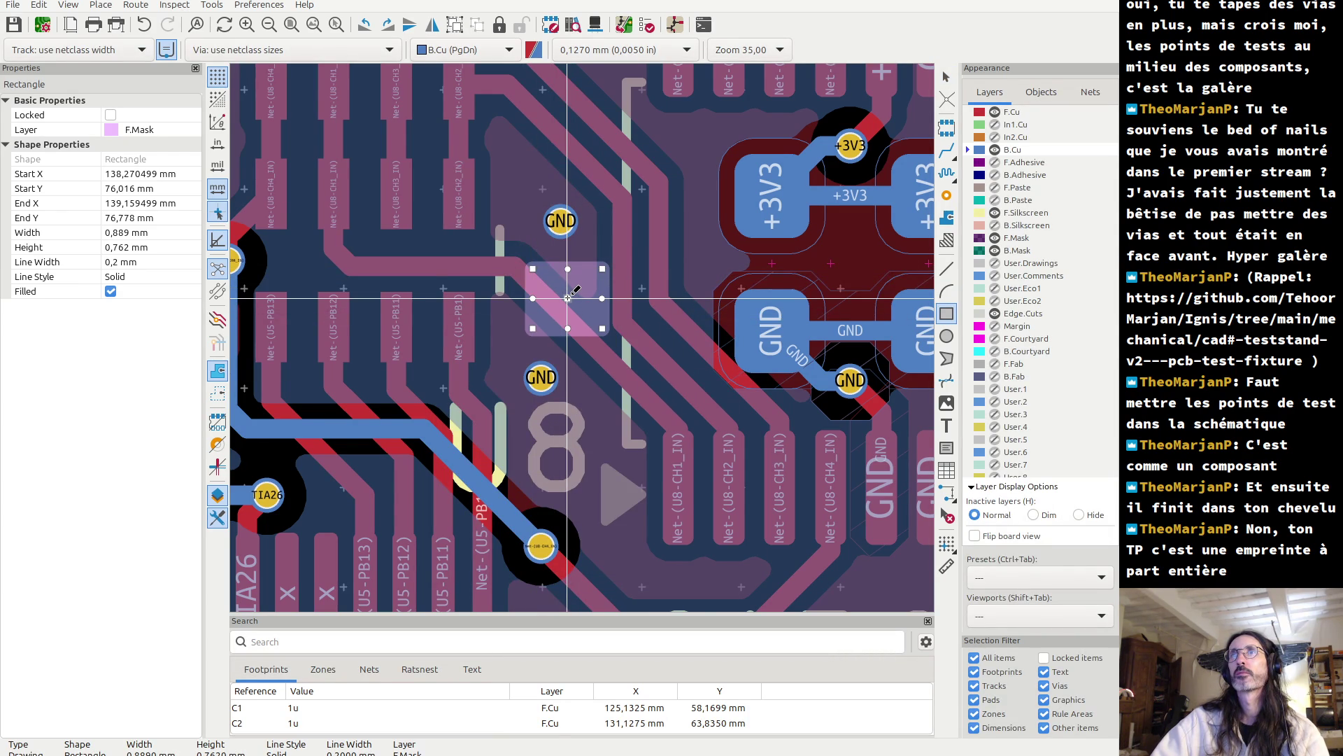
{"action": "key", "text": "Escape"}
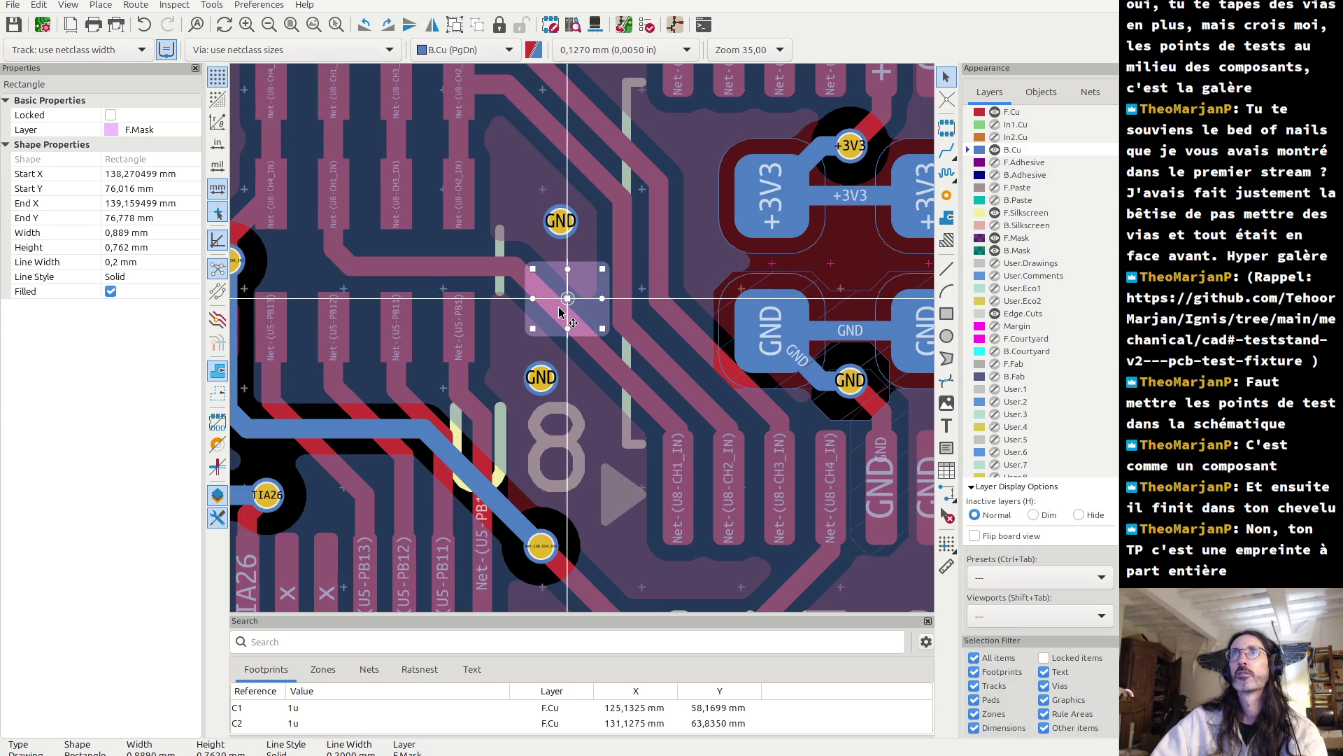
{"action": "key", "text": "m"}
{"action": "left_click", "coordinate": [533, 323]}
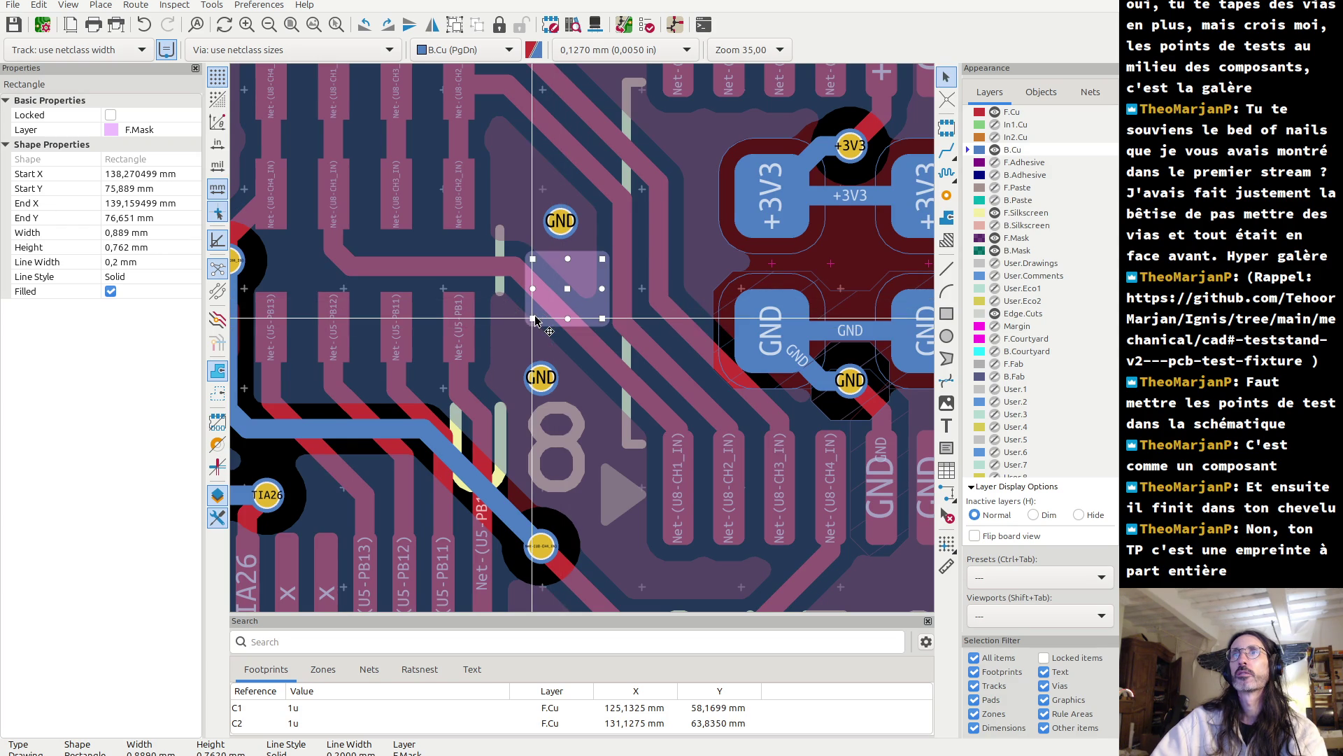
{"action": "left_click_drag", "start_coordinate": [532, 323], "coordinate": [510, 342]}
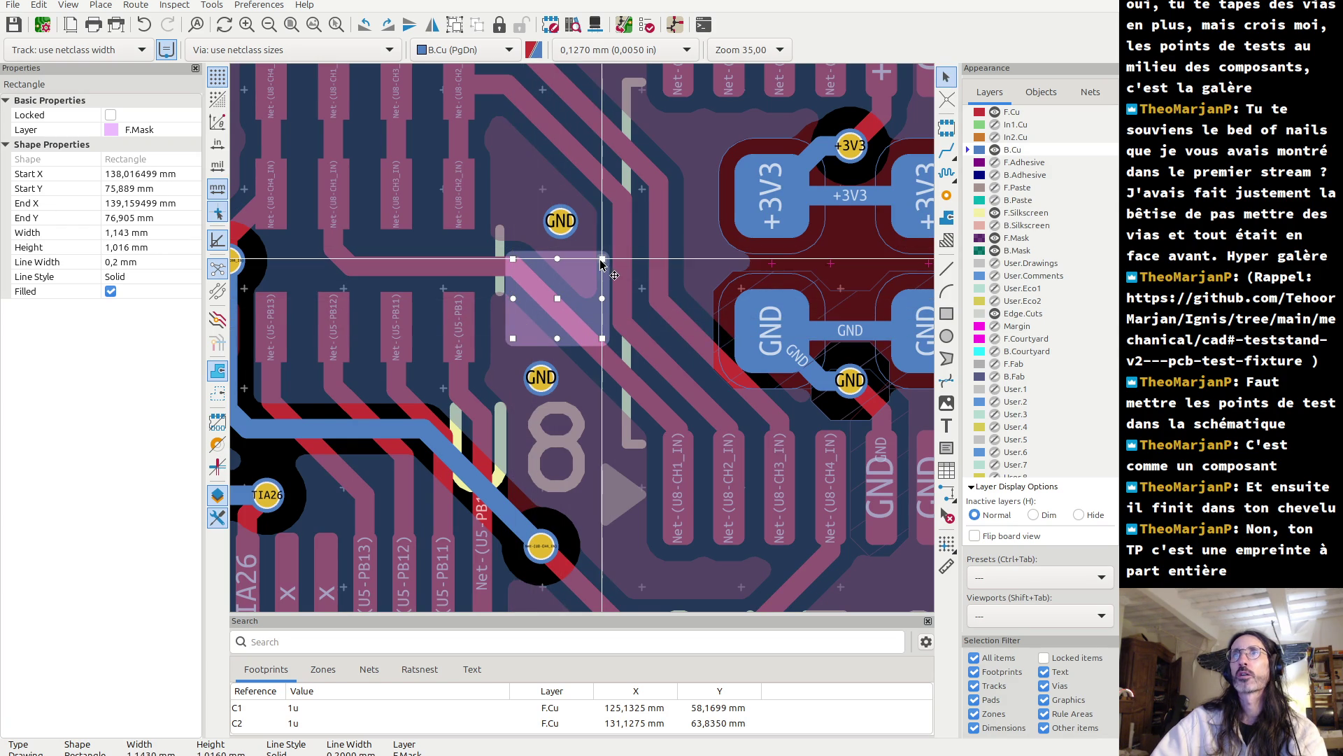
{"action": "mouse_move", "coordinate": [601, 260]}
{"action": "left_mouse_down"}
{"action": "mouse_move", "coordinate": [583, 279]}
{"action": "mouse_move", "coordinate": [586, 264]}
{"action": "left_mouse_up"}
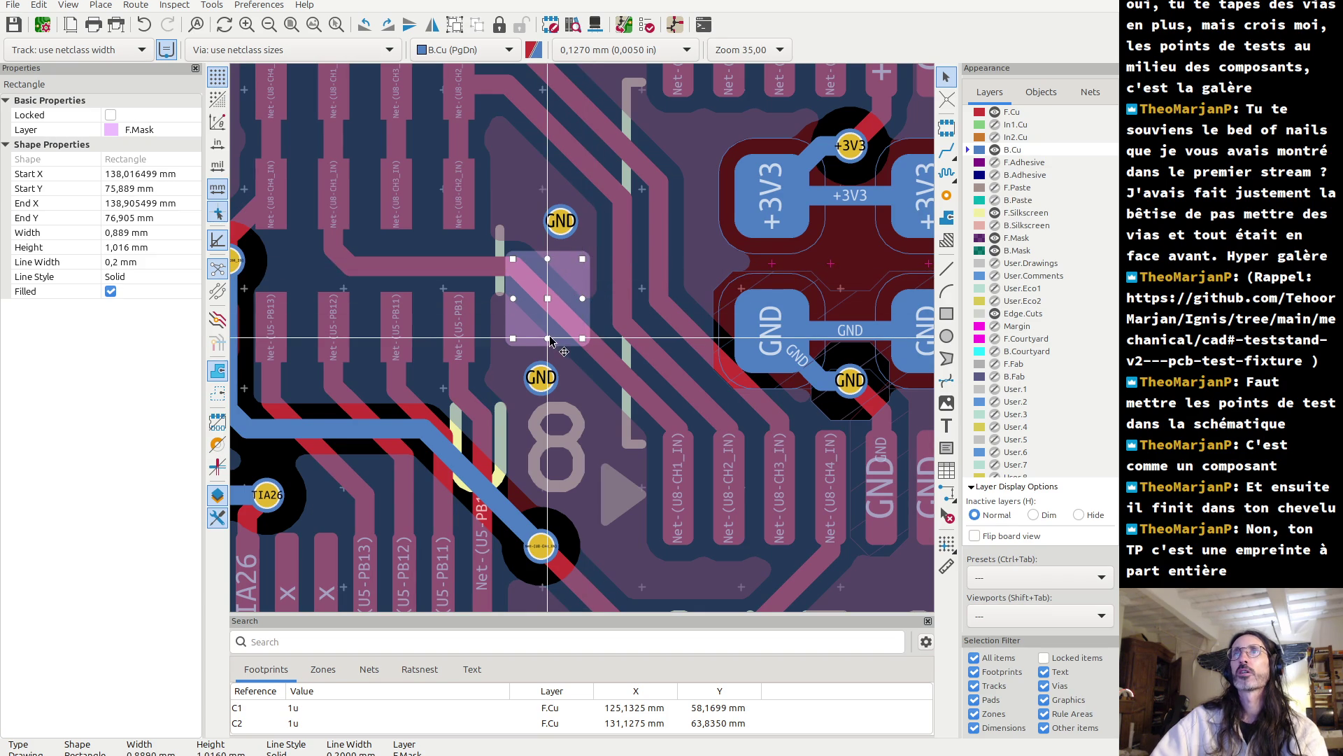
{"action": "left_click_drag", "start_coordinate": [548, 338], "coordinate": [550, 312]}
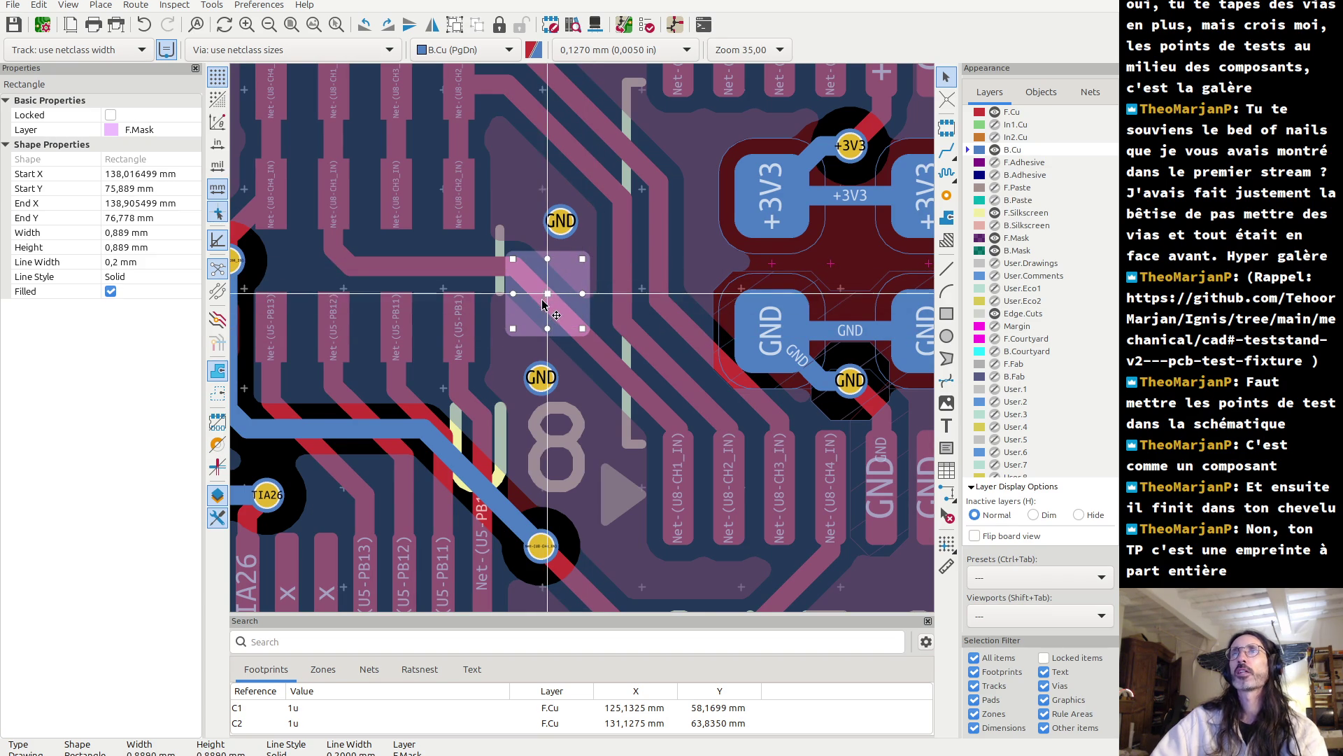
{"action": "scroll", "coordinate": [550, 313], "scroll_direction": "up", "scroll_amount": 2}
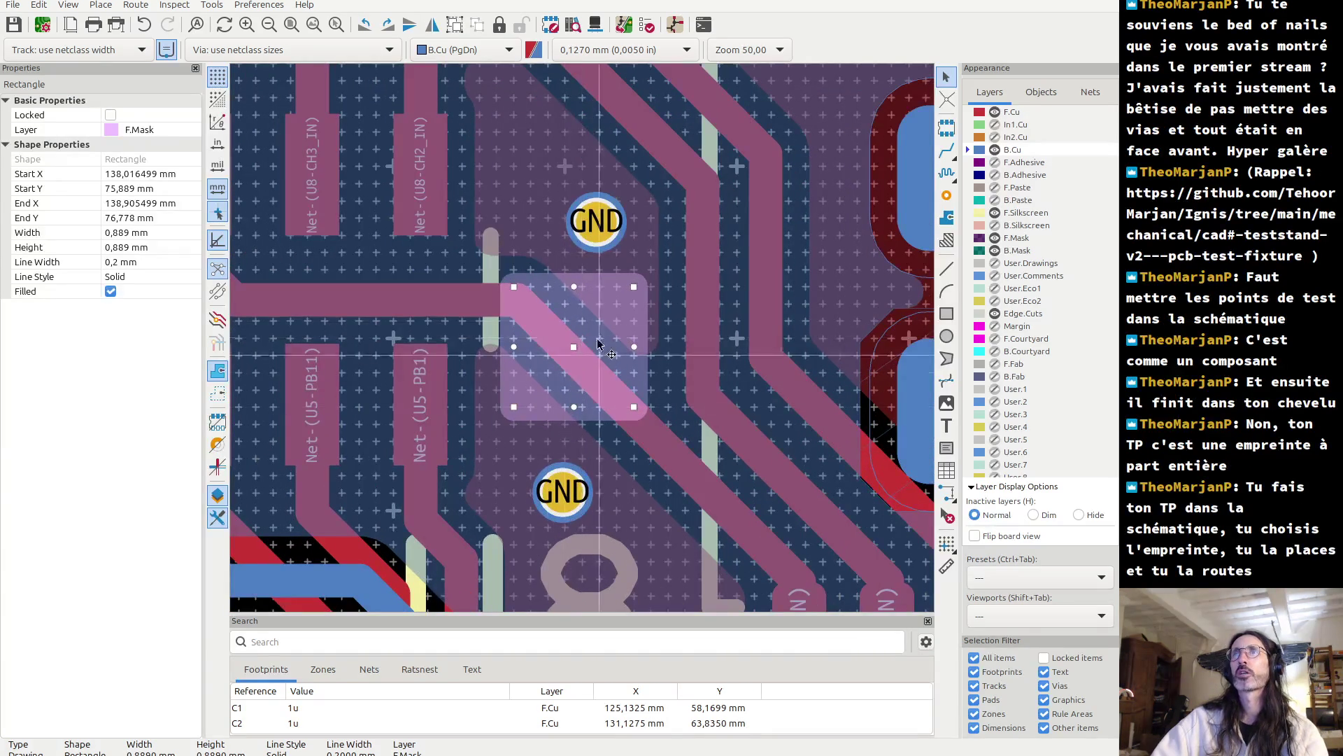
- Draw a 0.7365 × 0.667 mm F.Cu rectangle inside the mask square over the trace
{"action": "left_click", "coordinate": [664, 362]}
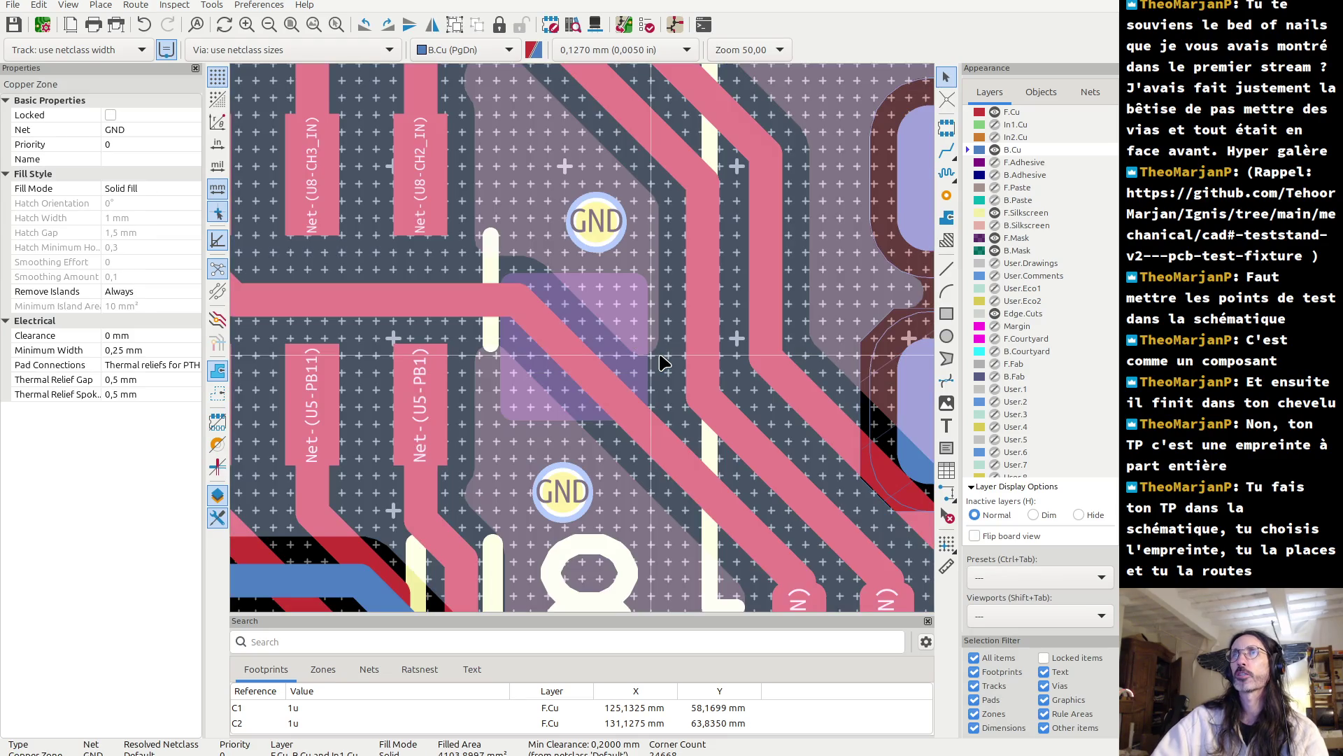
{"action": "left_click", "coordinate": [613, 328]}
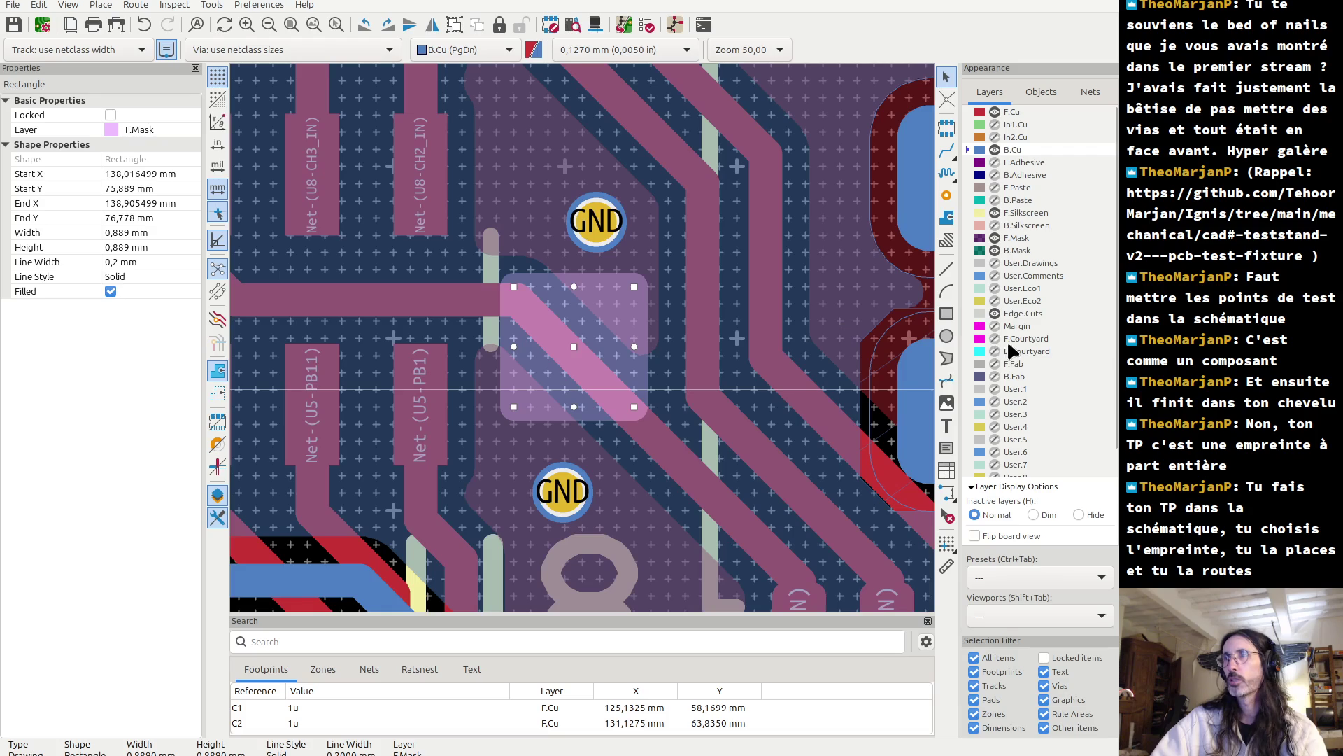
{"action": "left_click", "coordinate": [948, 316]}
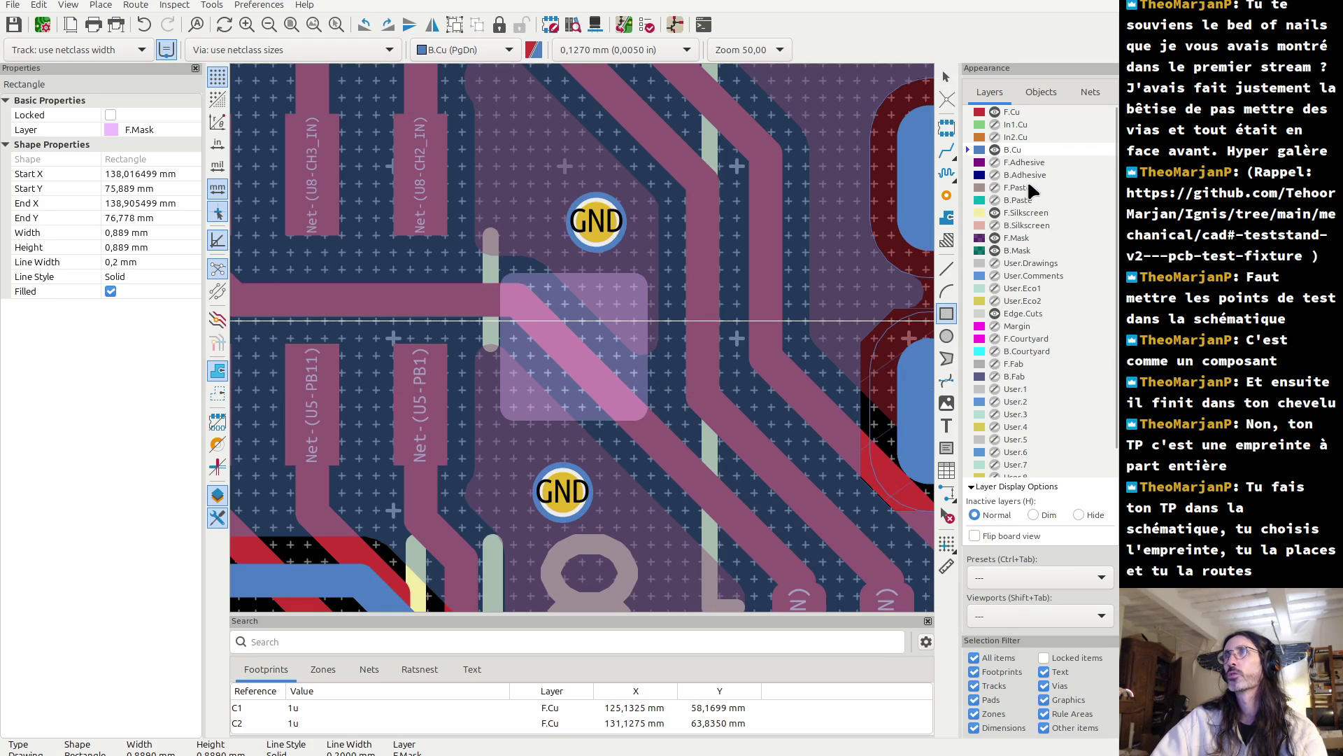
{"action": "left_click", "coordinate": [1010, 112]}
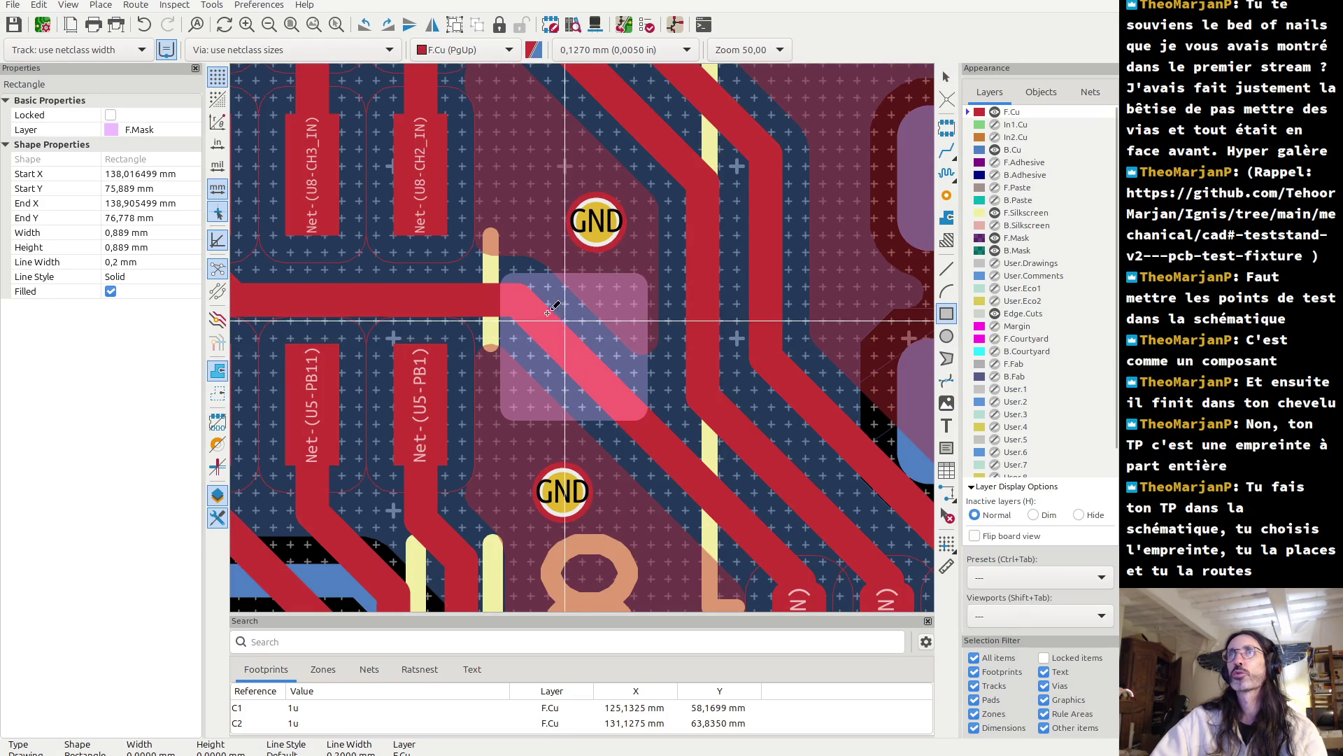
{"action": "left_click", "coordinate": [518, 299]}
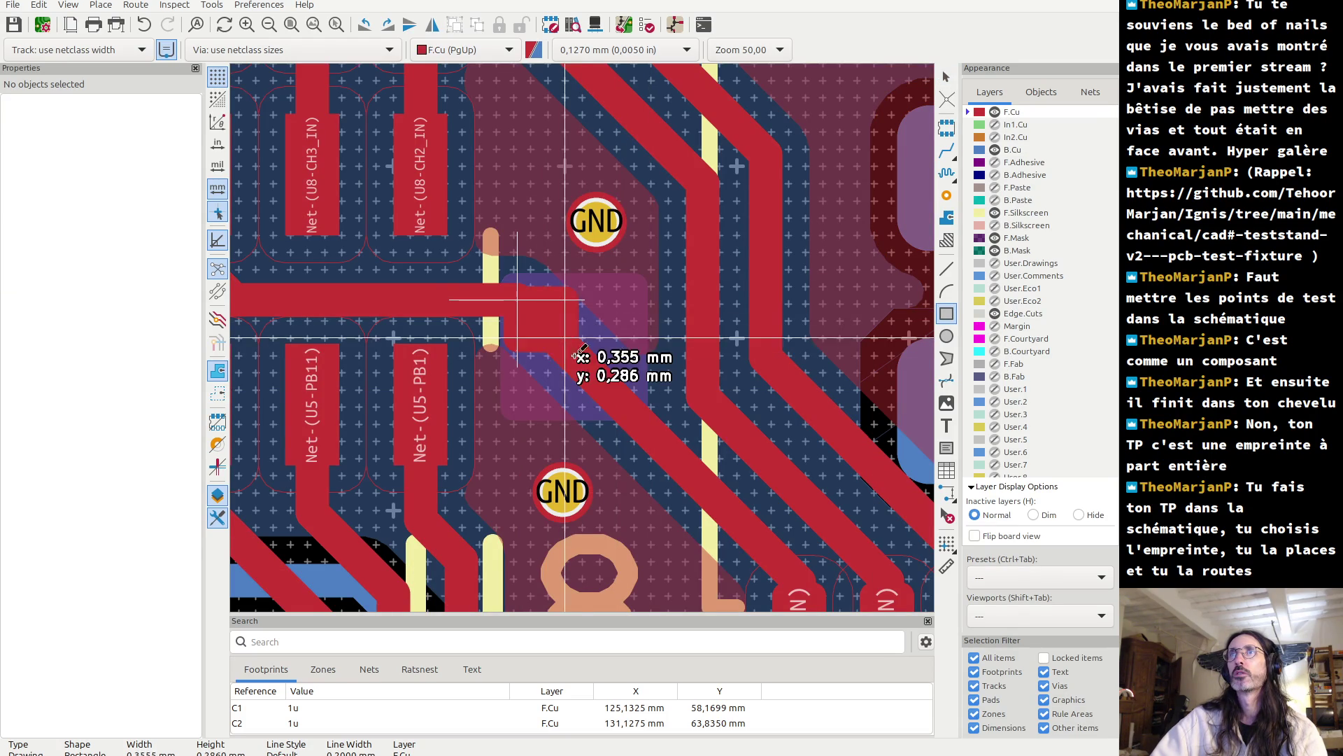
{"action": "left_click", "coordinate": [616, 390]}
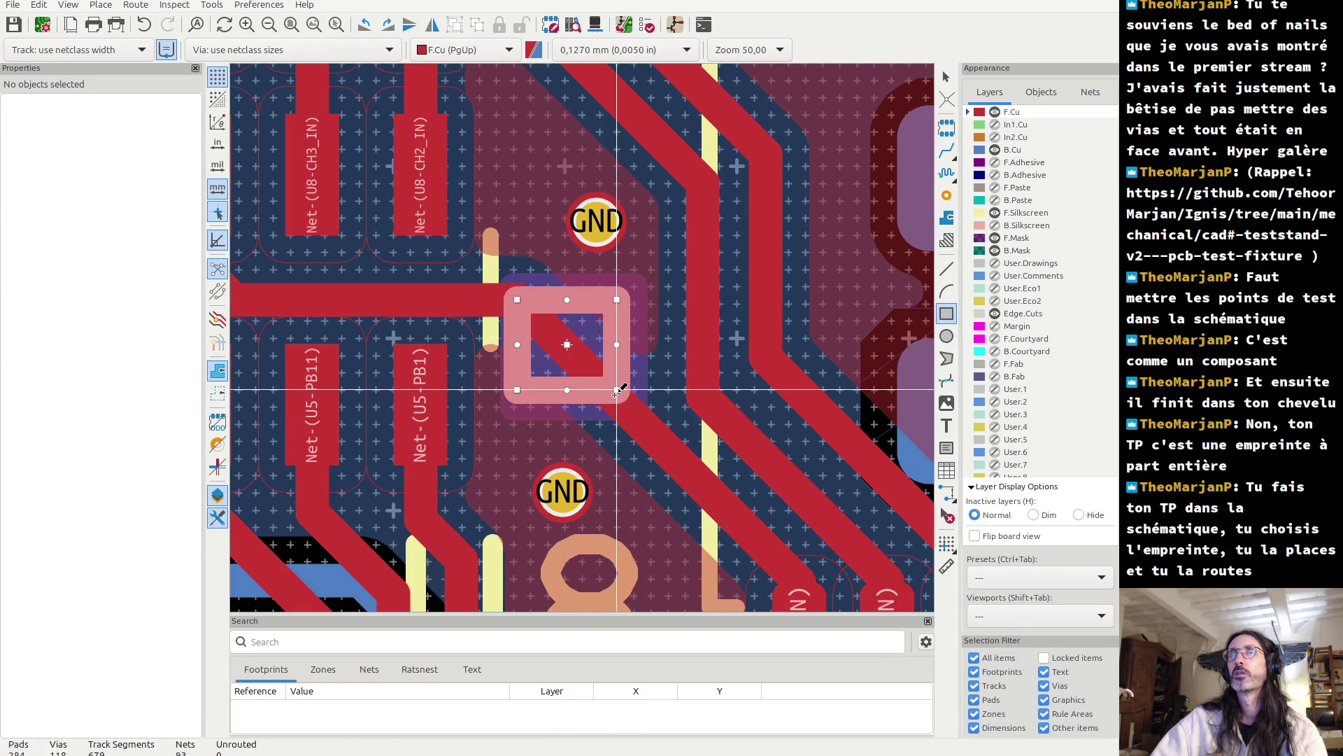
- Make the F.Cu rectangle a filled shape, then view the board in the 3D viewer
{"action": "key", "text": "Escape"}
{"action": "double_click", "coordinate": [615, 339]}
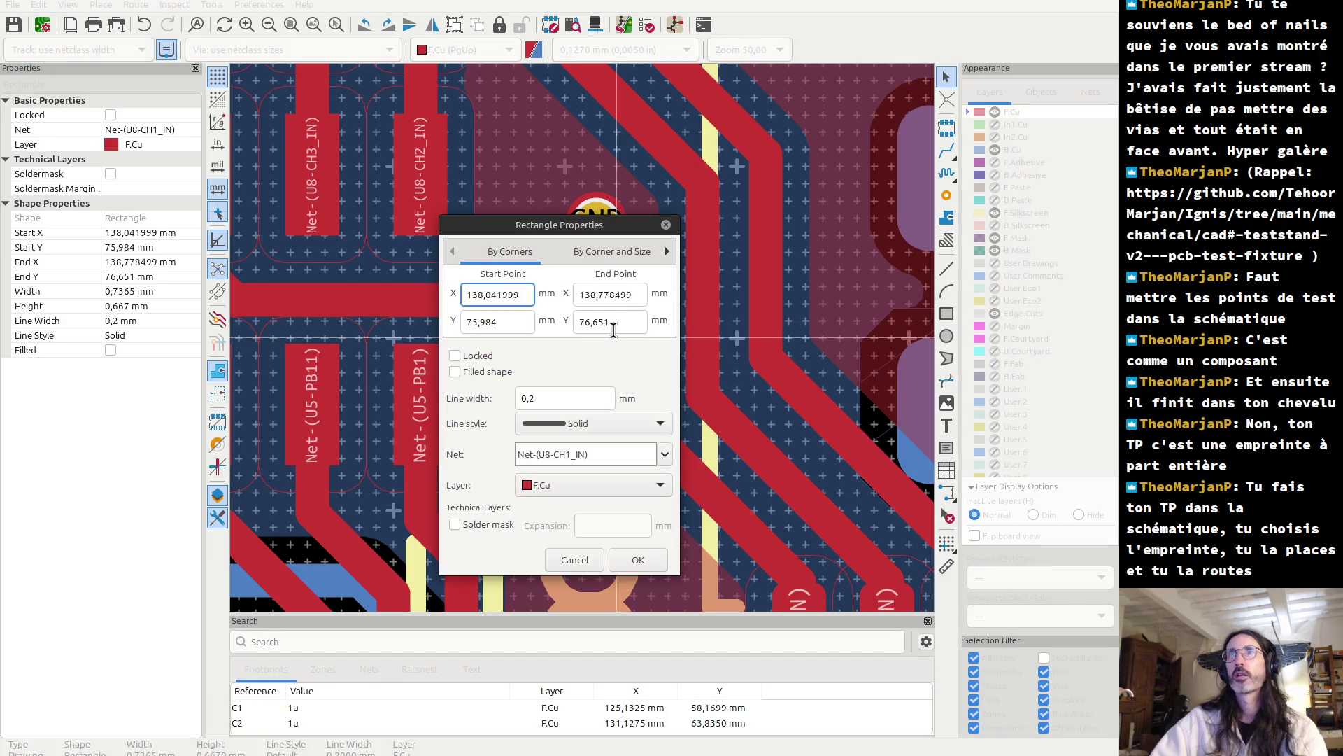
{"action": "left_click", "coordinate": [454, 372]}
{"action": "left_click", "coordinate": [638, 561]}
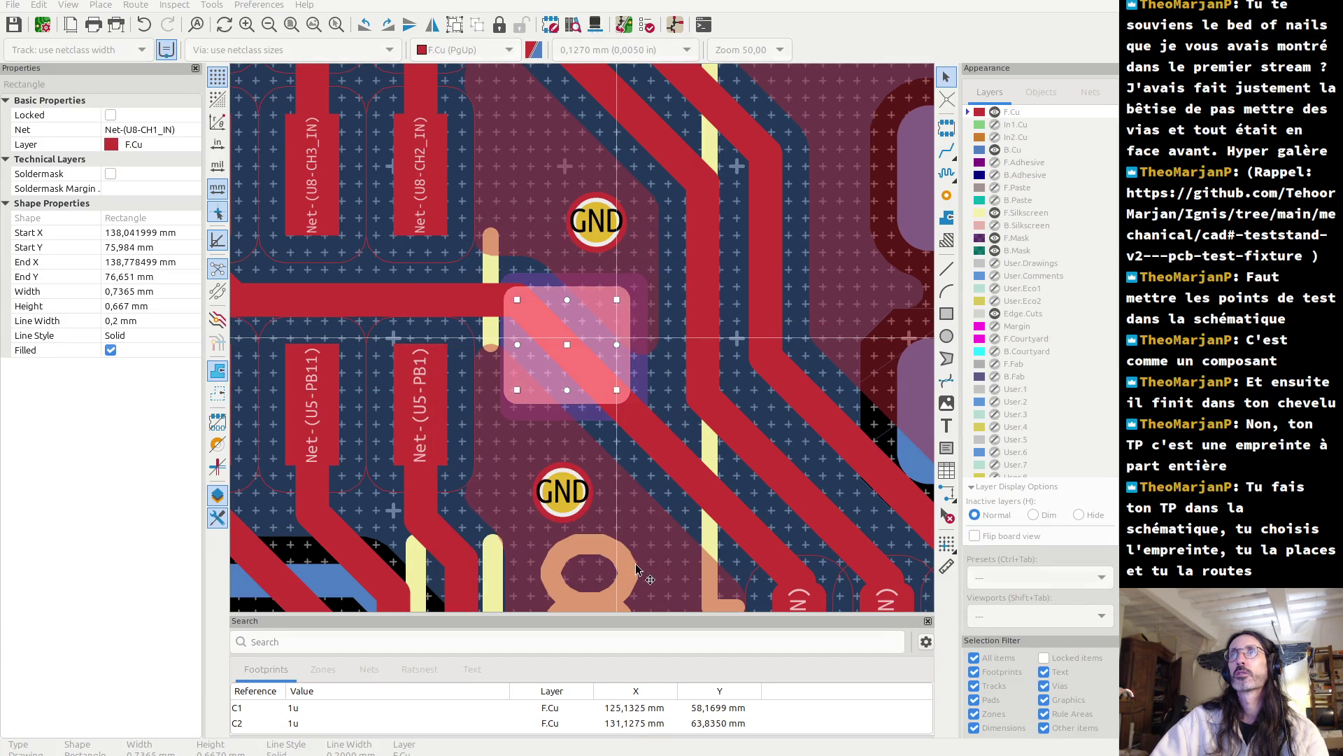
{"action": "left_click", "coordinate": [601, 444]}
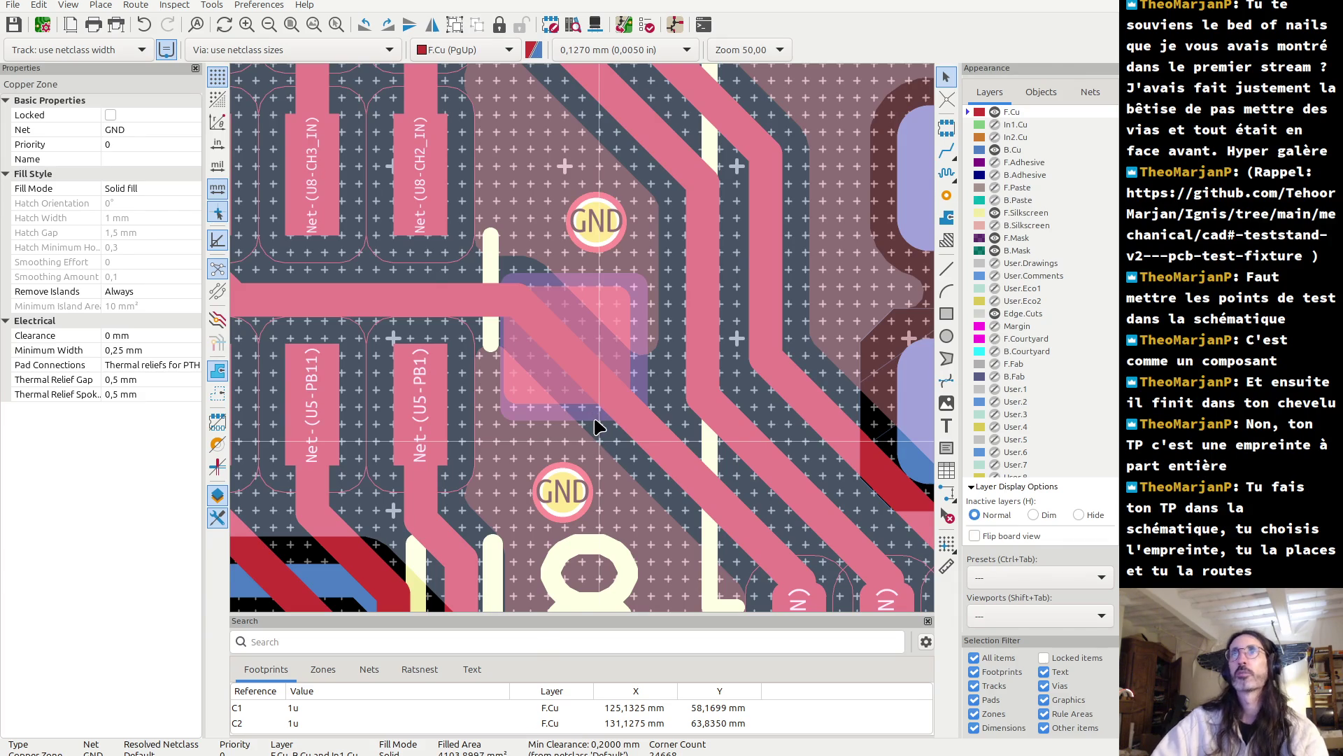
{"action": "key", "text": "alt+3"}
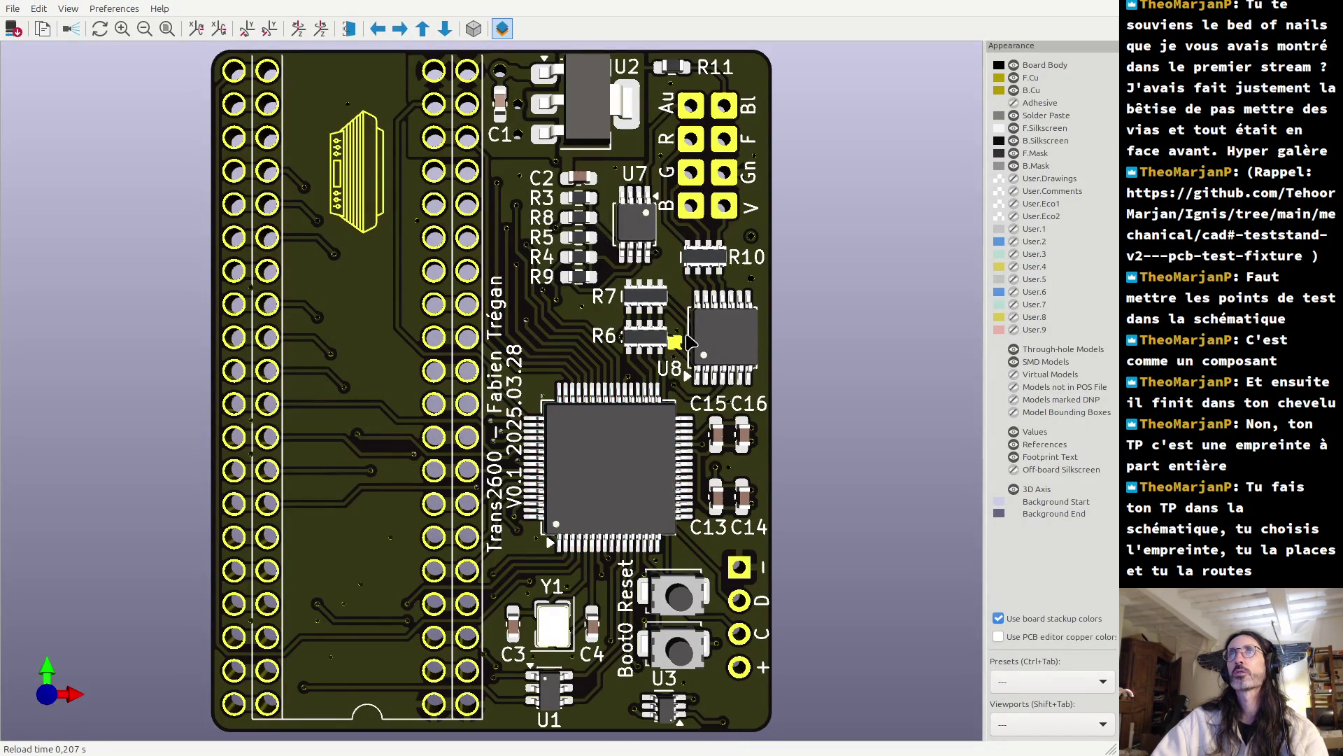
- Zoom and orbit the 3D view around the exposed pad beside R6 and U8, then return to the PCB editor
{"action": "scroll", "coordinate": [682, 329], "scroll_direction": "up", "scroll_amount": 3}
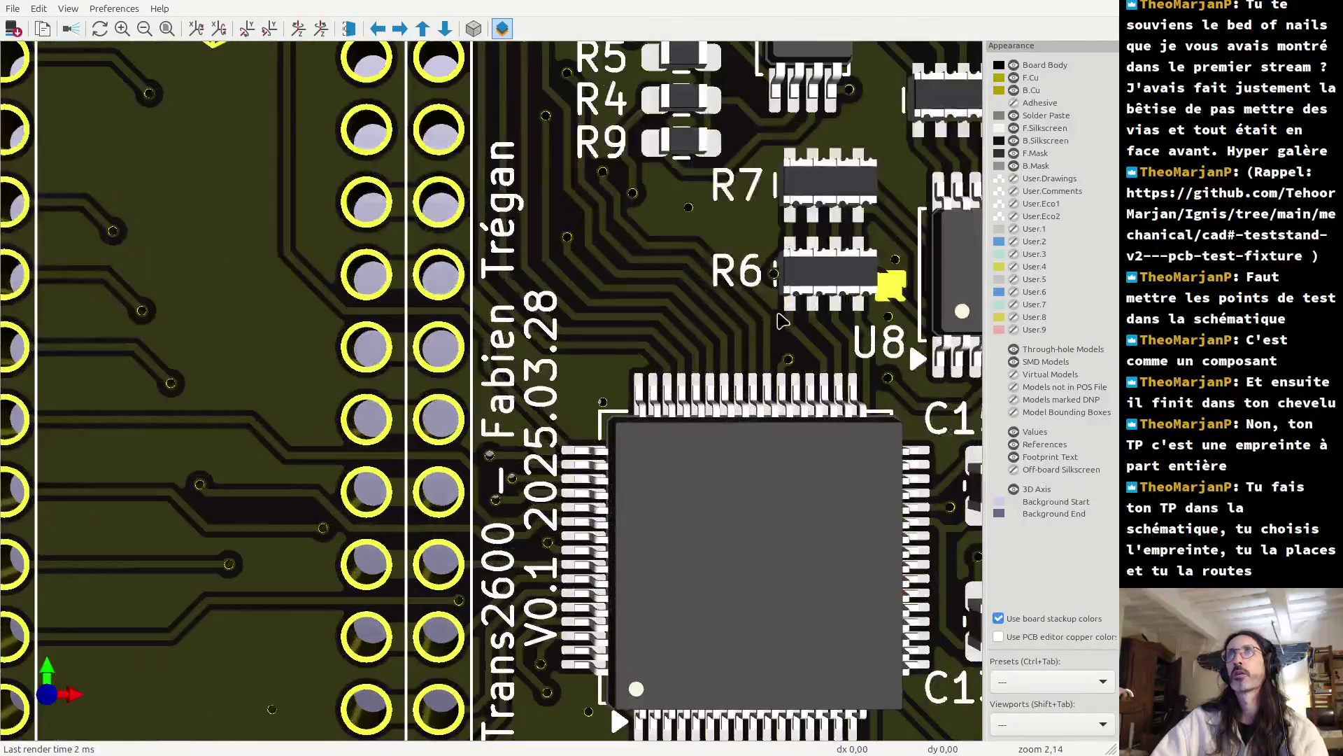
{"action": "left_click_drag", "start_coordinate": [901, 311], "coordinate": [874, 323]}
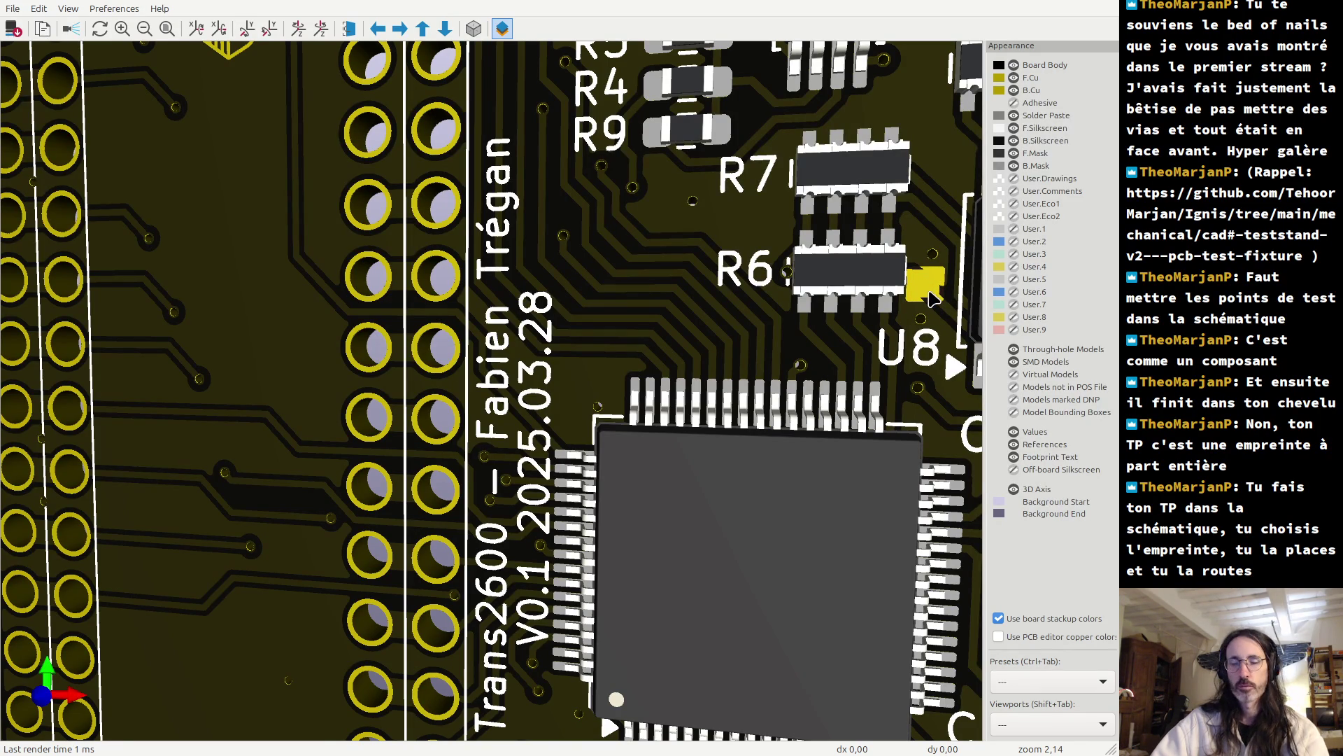
{"action": "key", "text": "alt+Tab"}
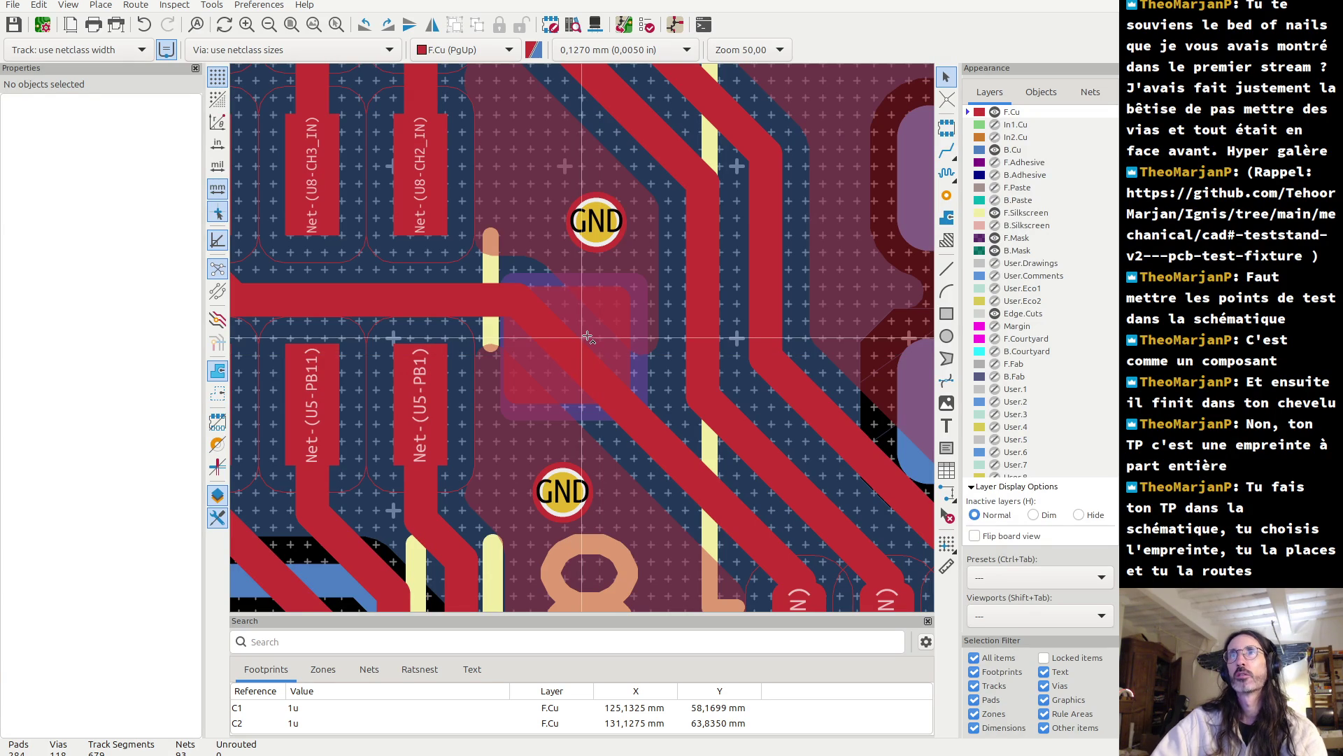
- Delete the small F.Mask rectangle on the track bend between the GND vias
{"action": "left_click", "coordinate": [588, 338]}
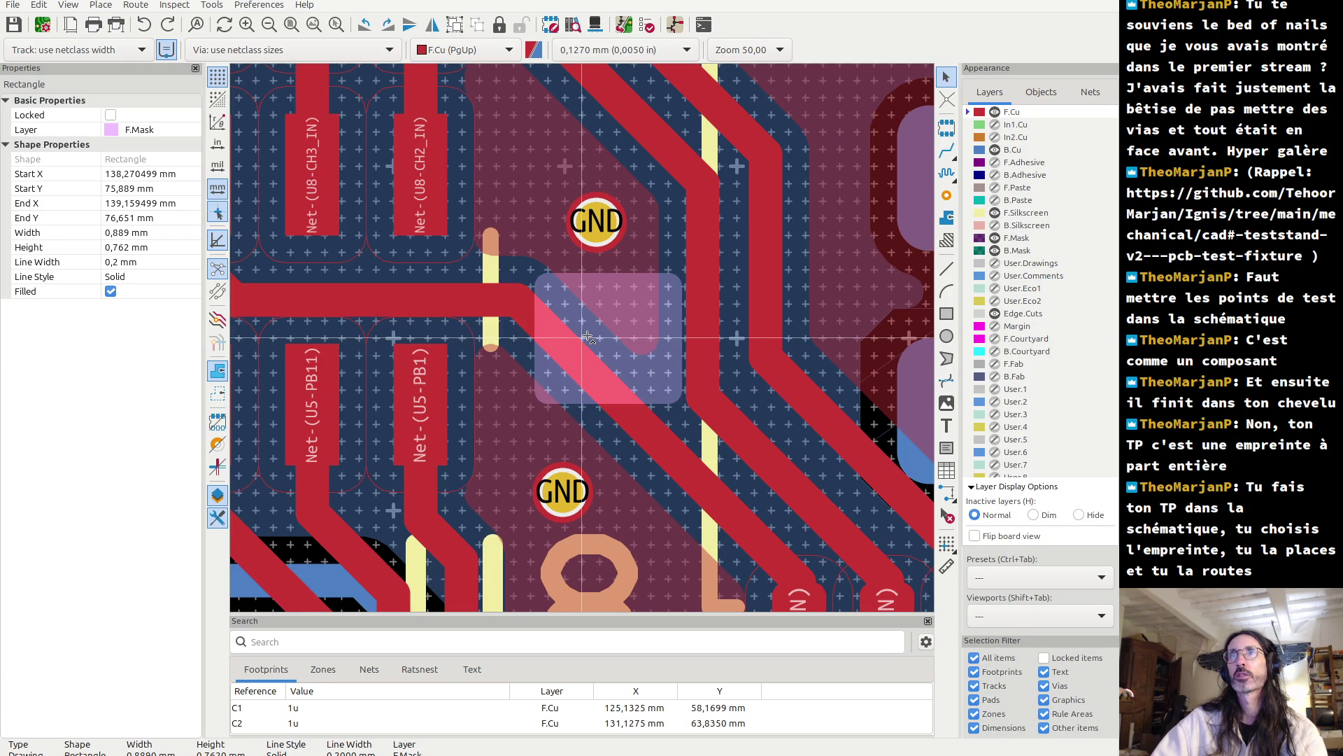
{"action": "key", "text": "Escape"}
{"action": "left_click", "coordinate": [650, 371]}
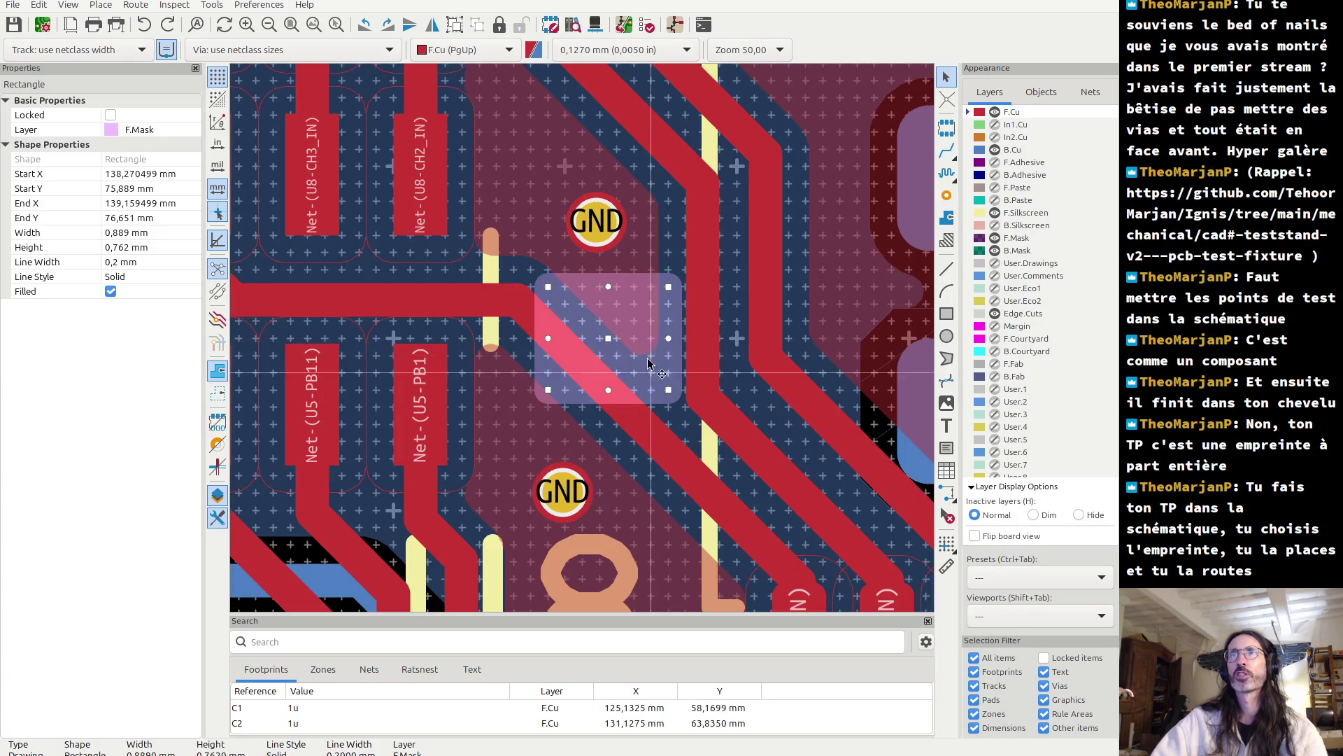
{"action": "key", "text": "Delete"}
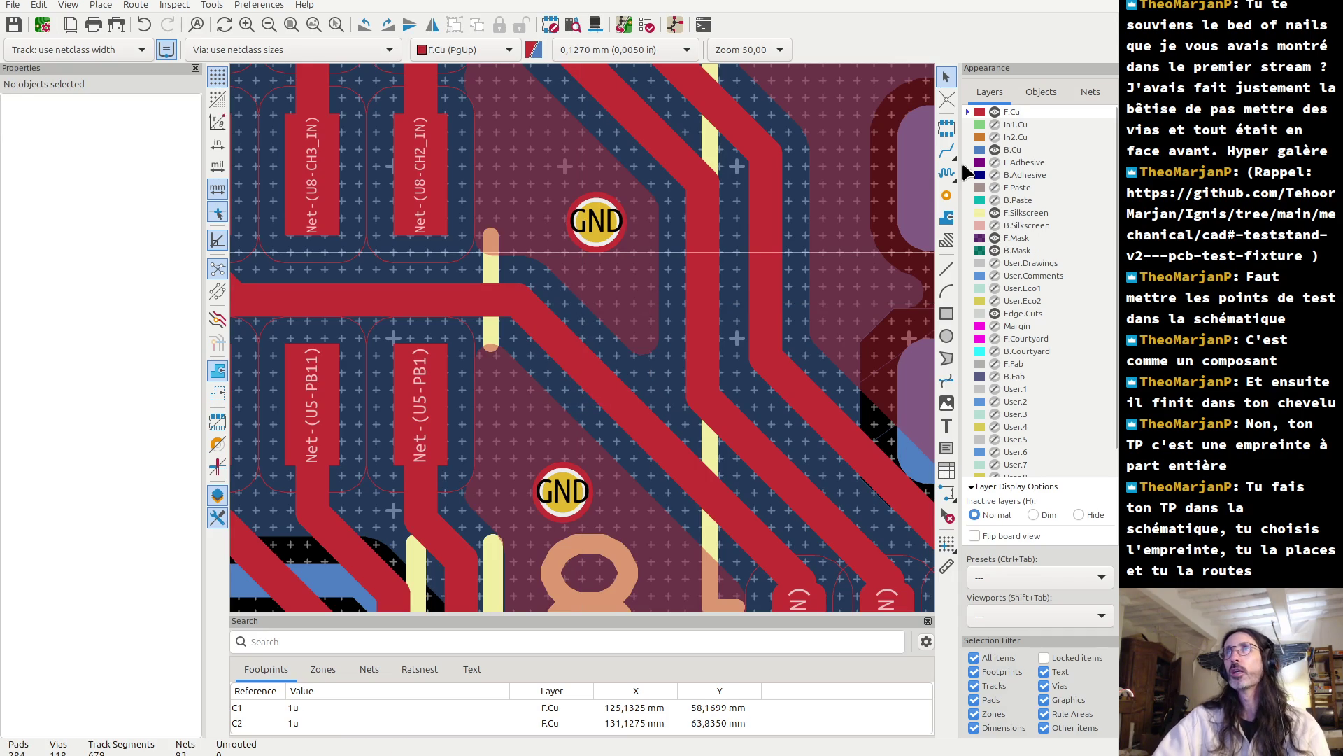
{"action": "left_click", "coordinate": [946, 196]}
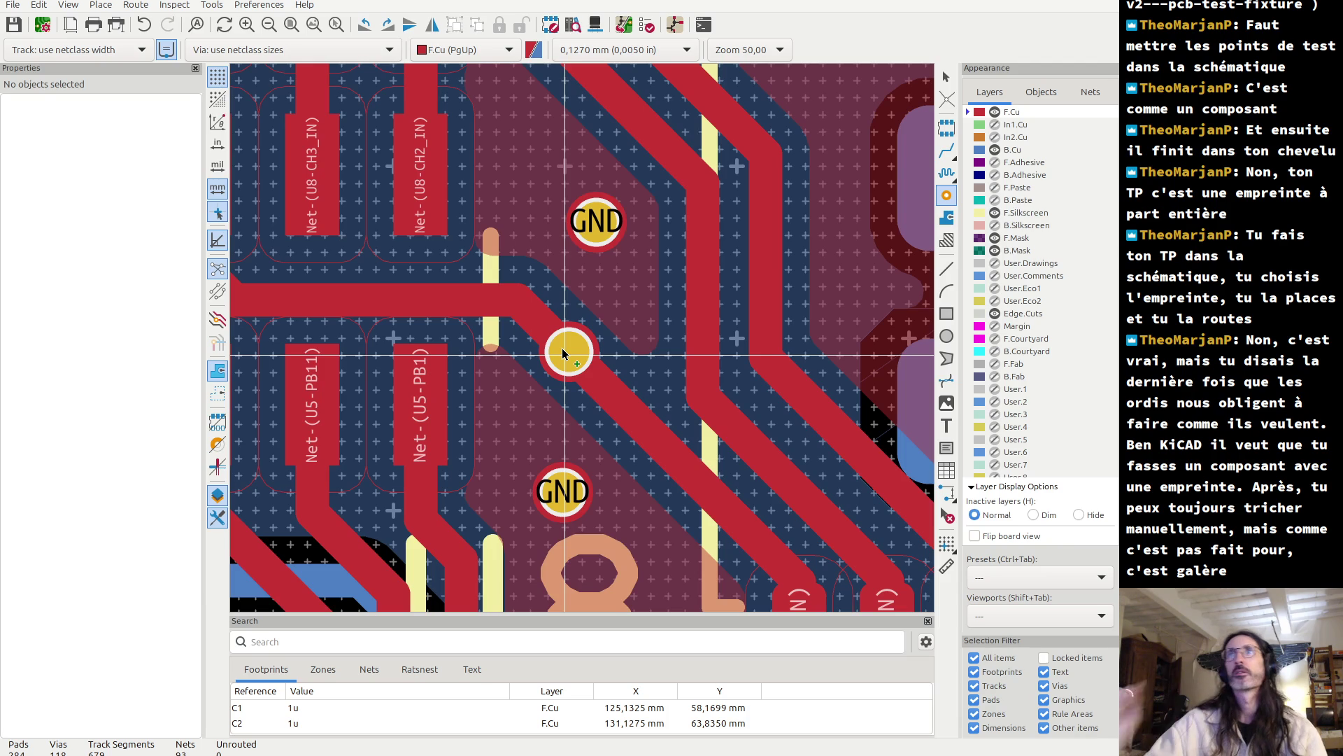
{"action": "key", "text": "Escape"}
{"action": "scroll", "coordinate": [565, 356], "scroll_direction": "down", "scroll_amount": 8}
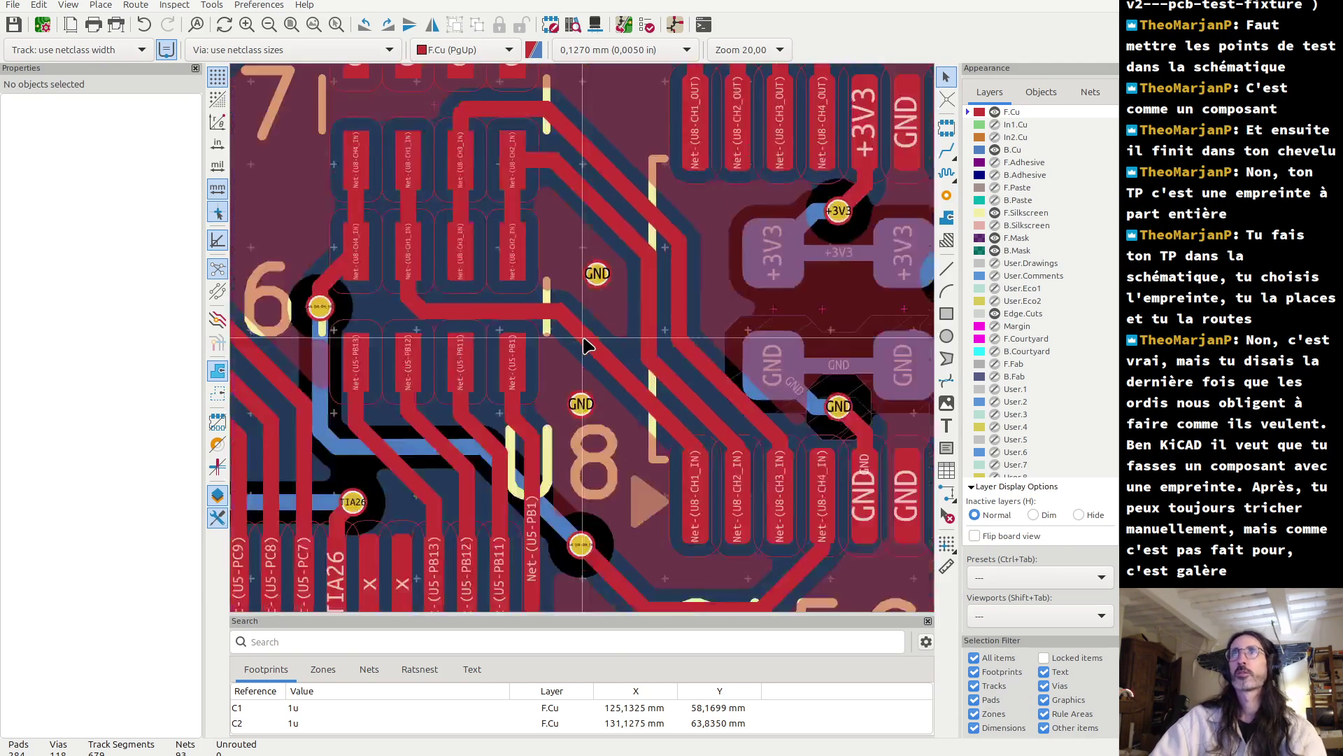
- Hide front copper, briefly view B.Cu, and hide both solder mask layers
{"action": "scroll", "coordinate": [630, 338], "scroll_direction": "down", "scroll_amount": 3}
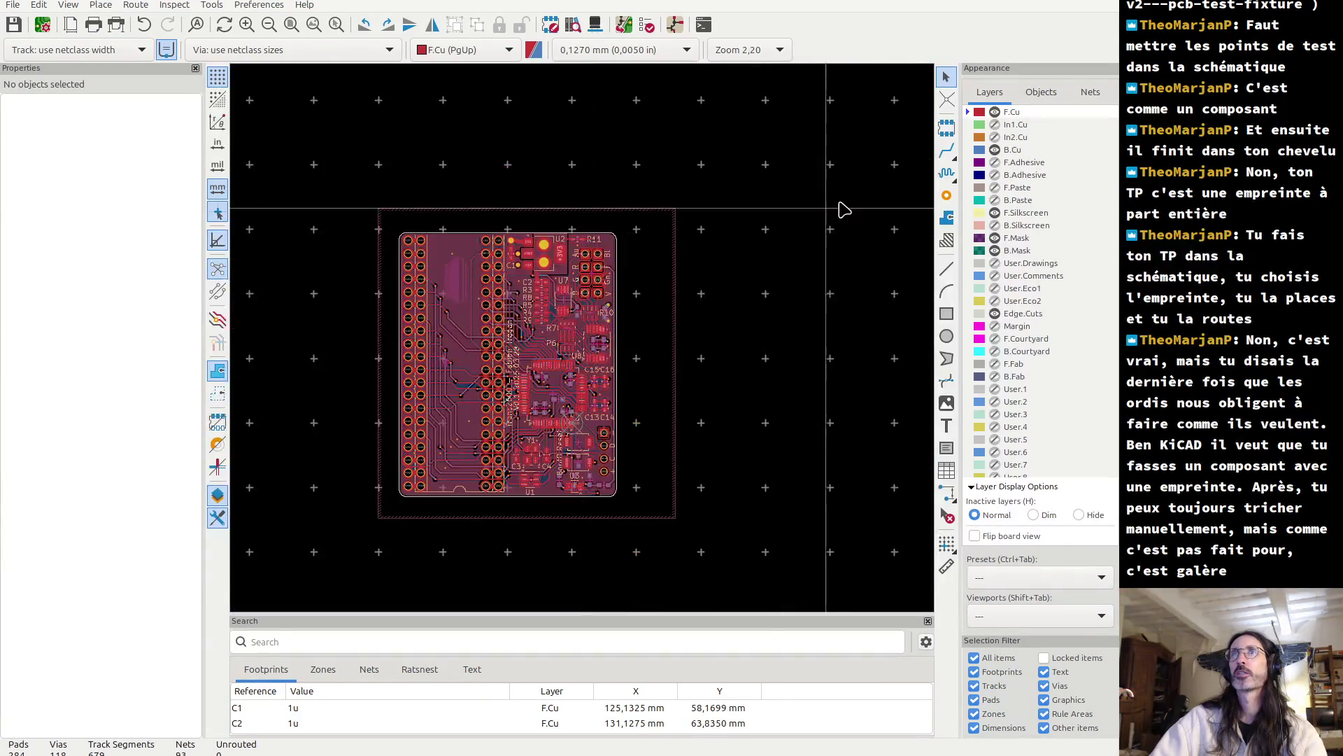
{"action": "left_click", "coordinate": [994, 111]}
{"action": "left_click", "coordinate": [995, 150]}
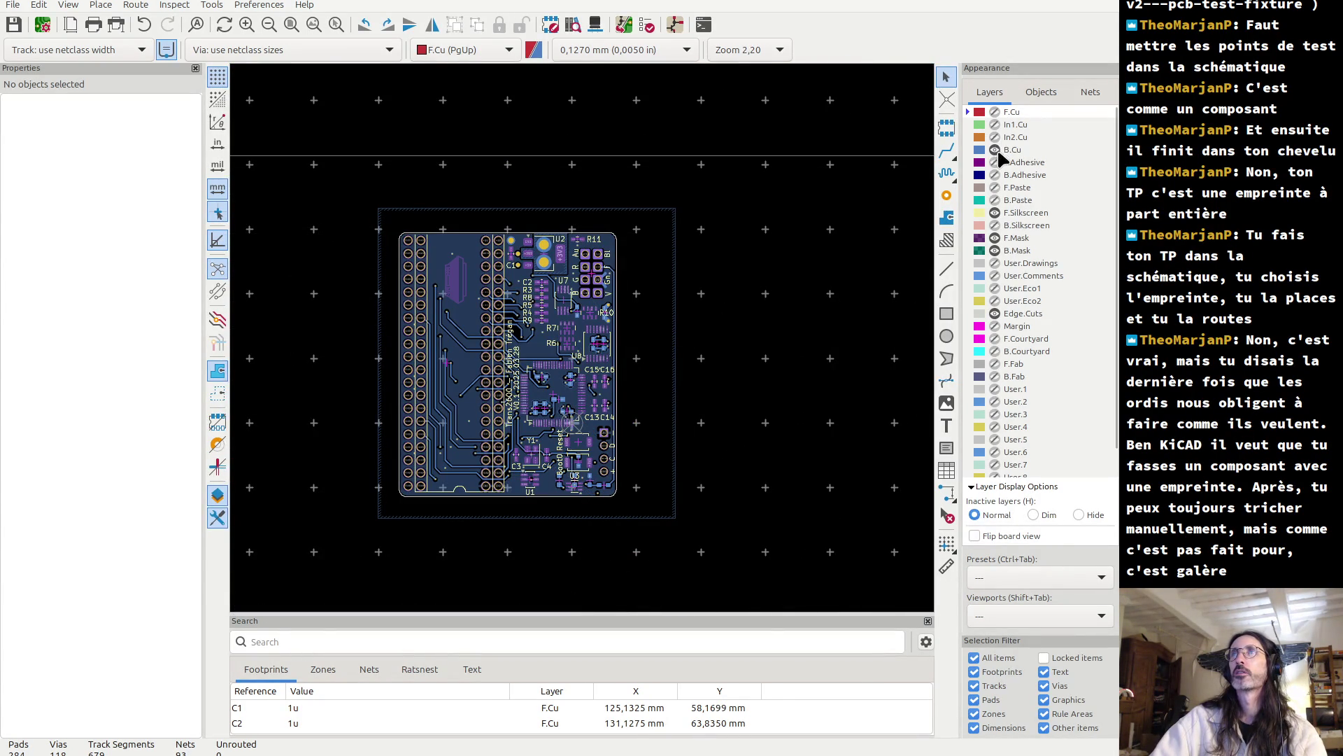
{"action": "left_click", "coordinate": [995, 150]}
{"action": "scroll", "coordinate": [591, 337], "scroll_direction": "up", "scroll_amount": 2}
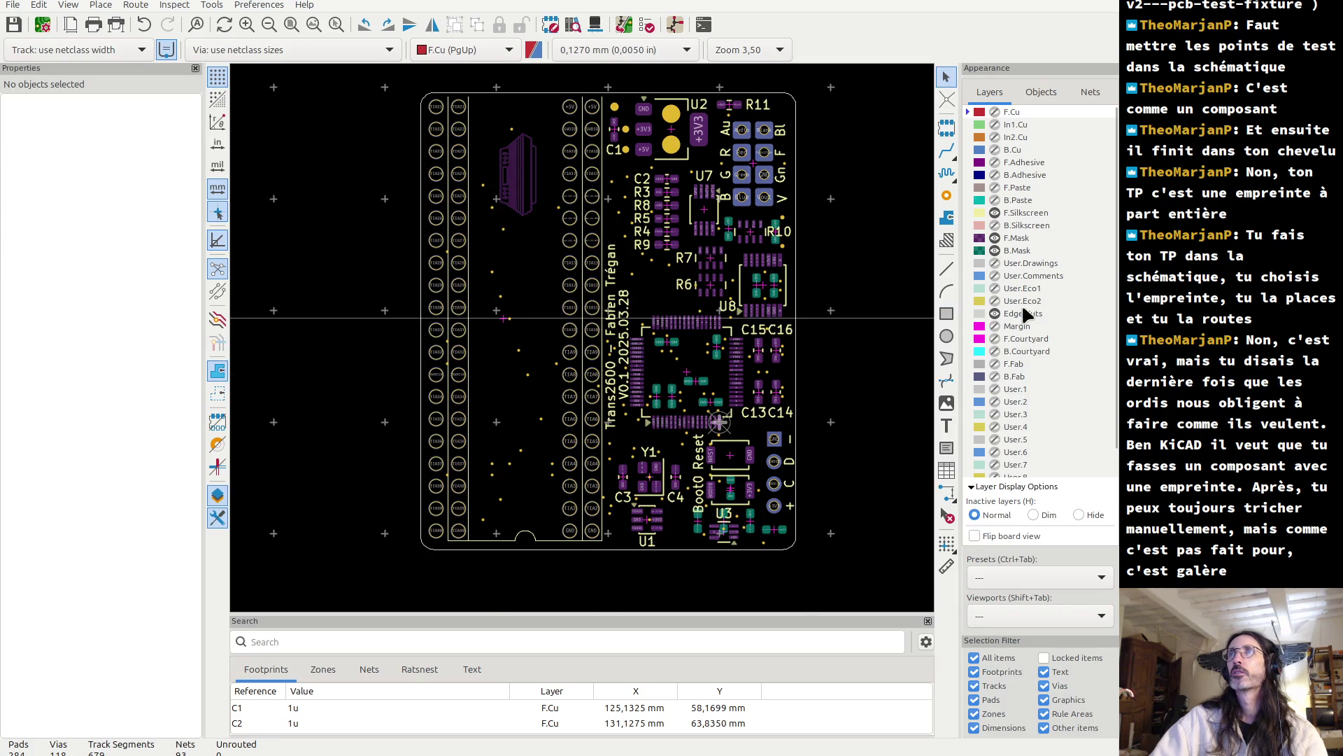
{"action": "left_click", "coordinate": [994, 251]}
{"action": "left_click", "coordinate": [995, 238]}
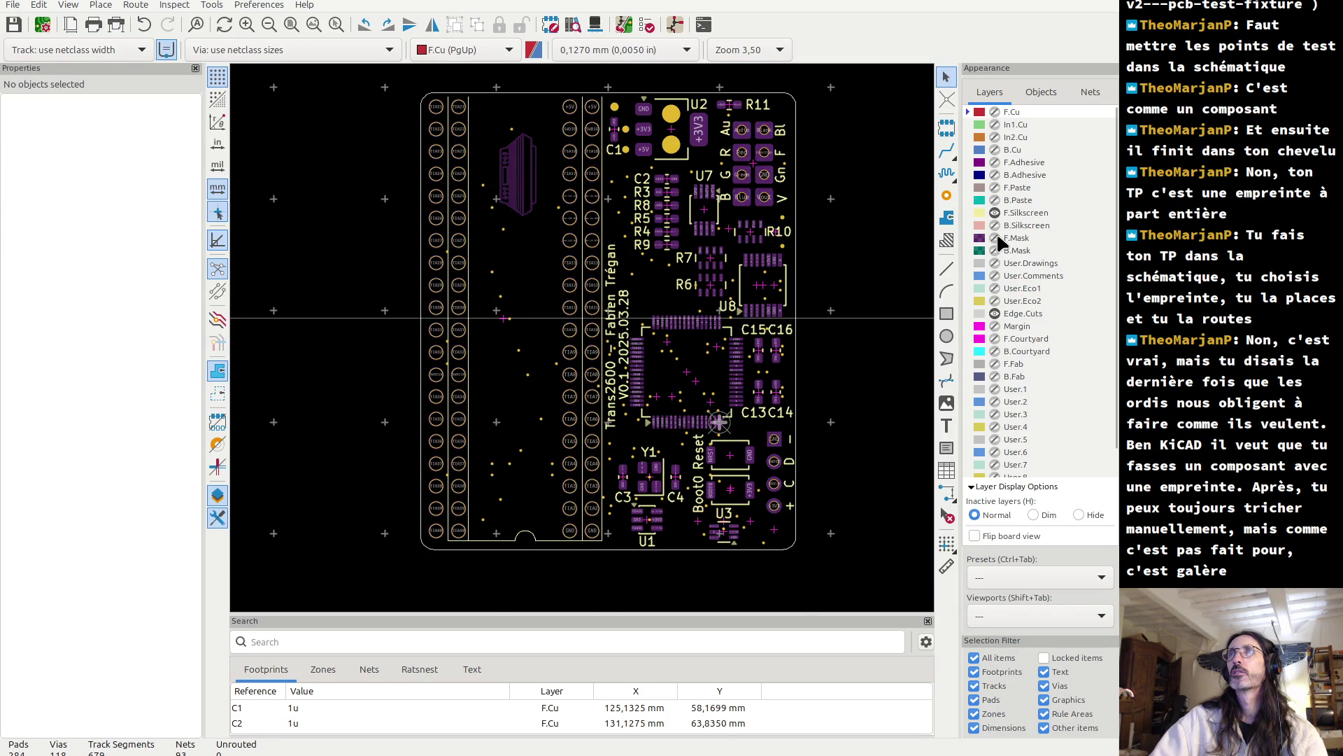
- View In1.Cu and In2.Cu in turn, then show front and back copper again
{"action": "left_click", "coordinate": [995, 125]}
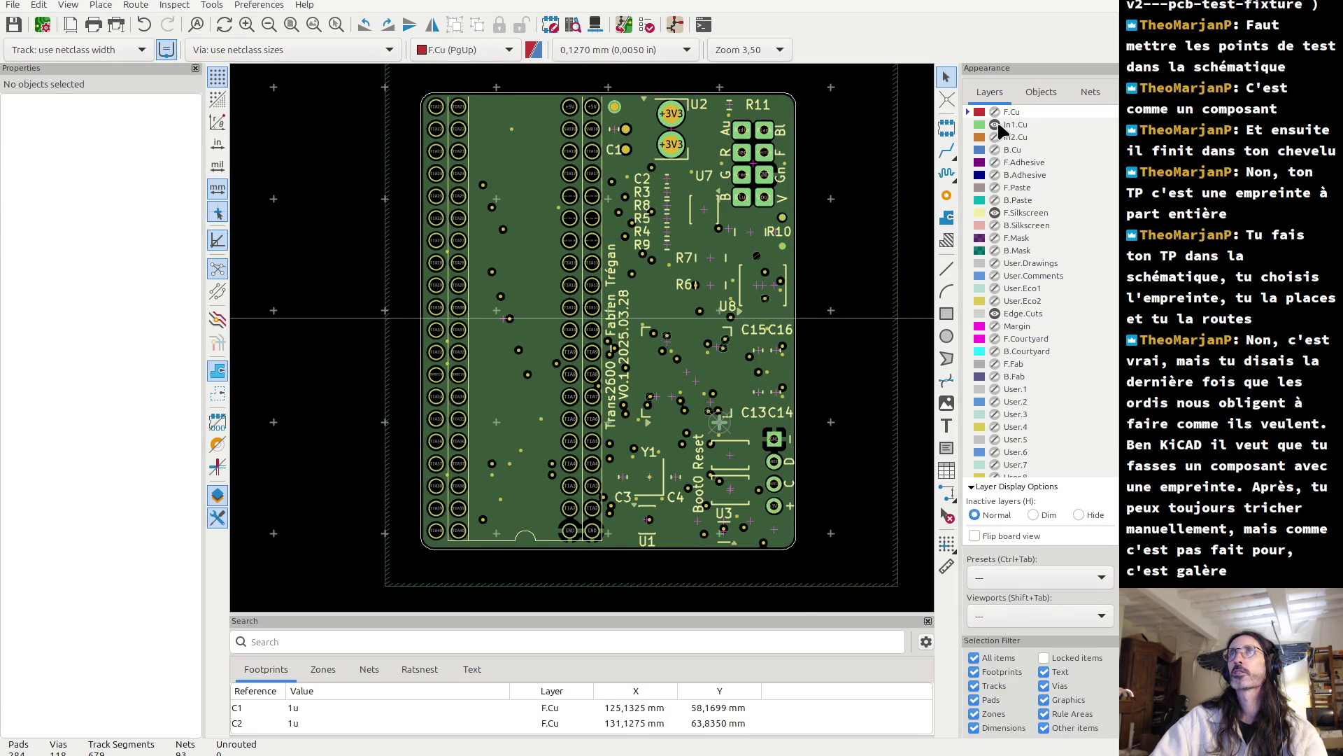
{"action": "left_click", "coordinate": [994, 124]}
{"action": "left_click", "coordinate": [994, 137]}
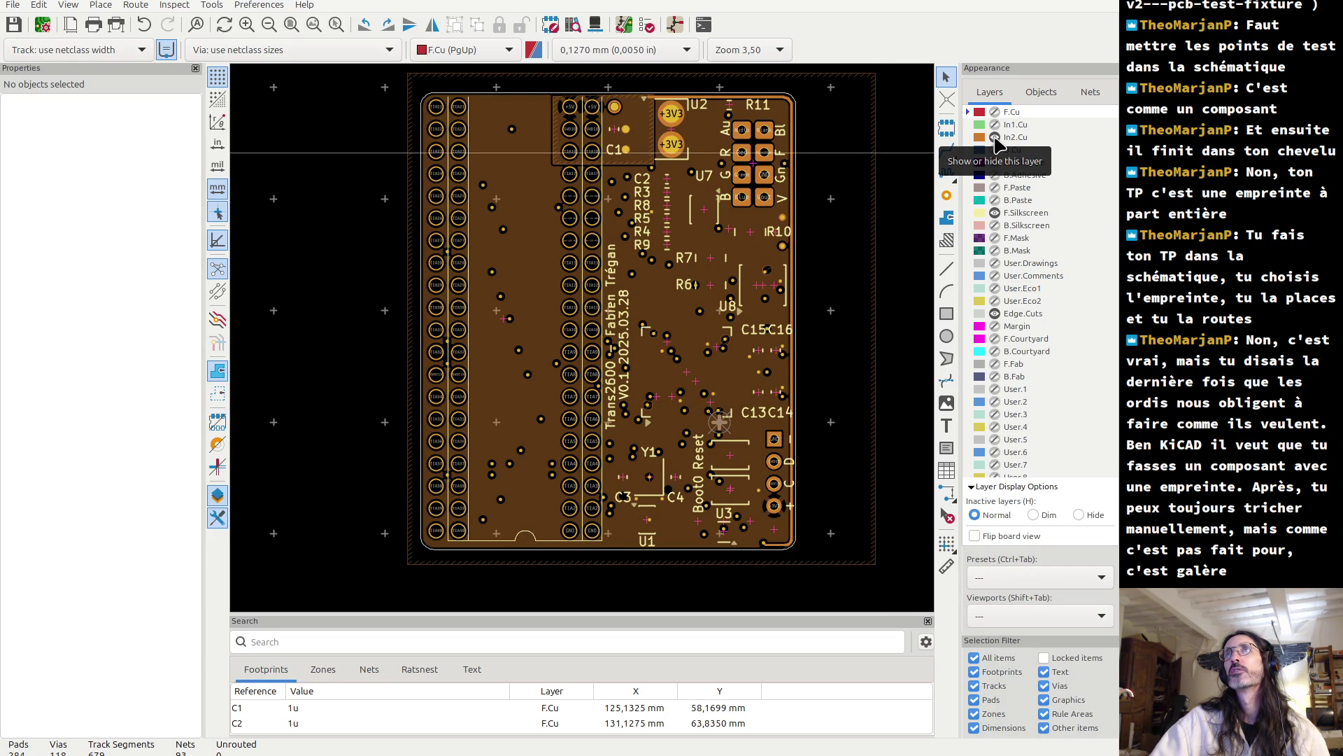
{"action": "left_click", "coordinate": [995, 137]}
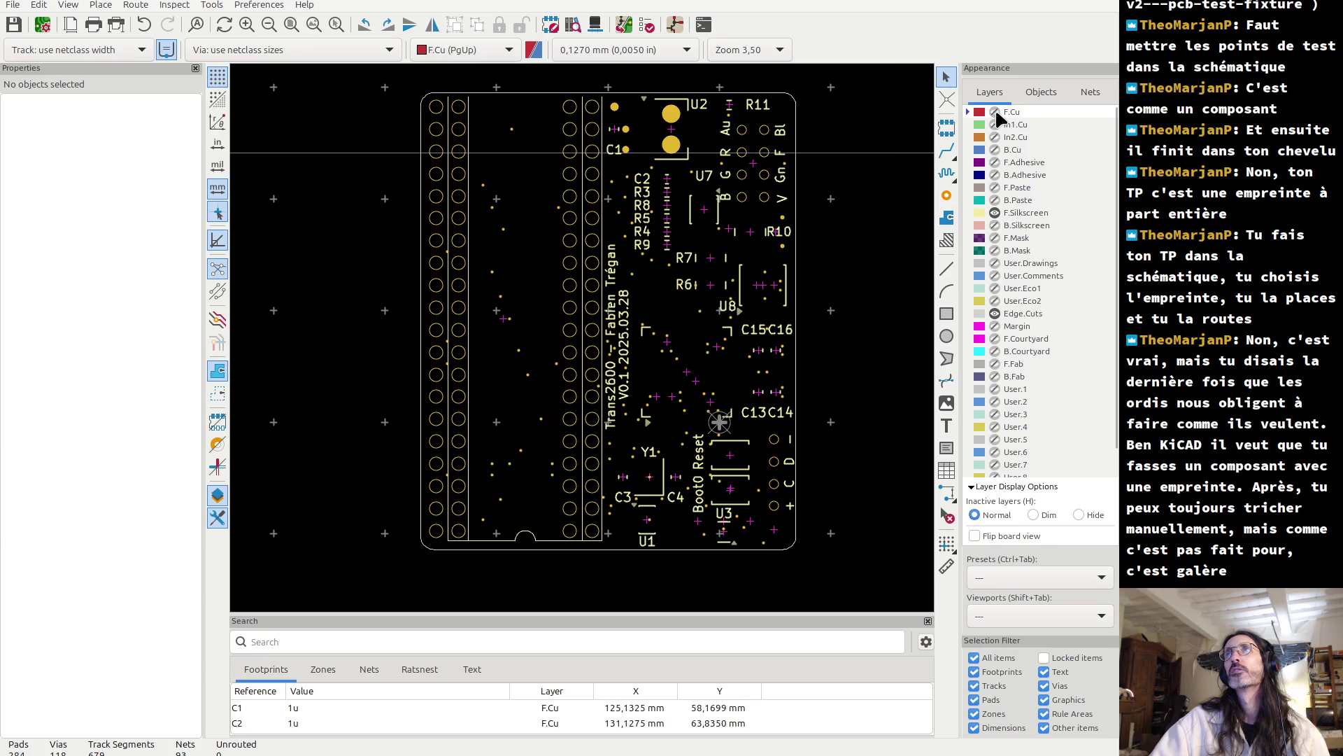
{"action": "left_click", "coordinate": [995, 112]}
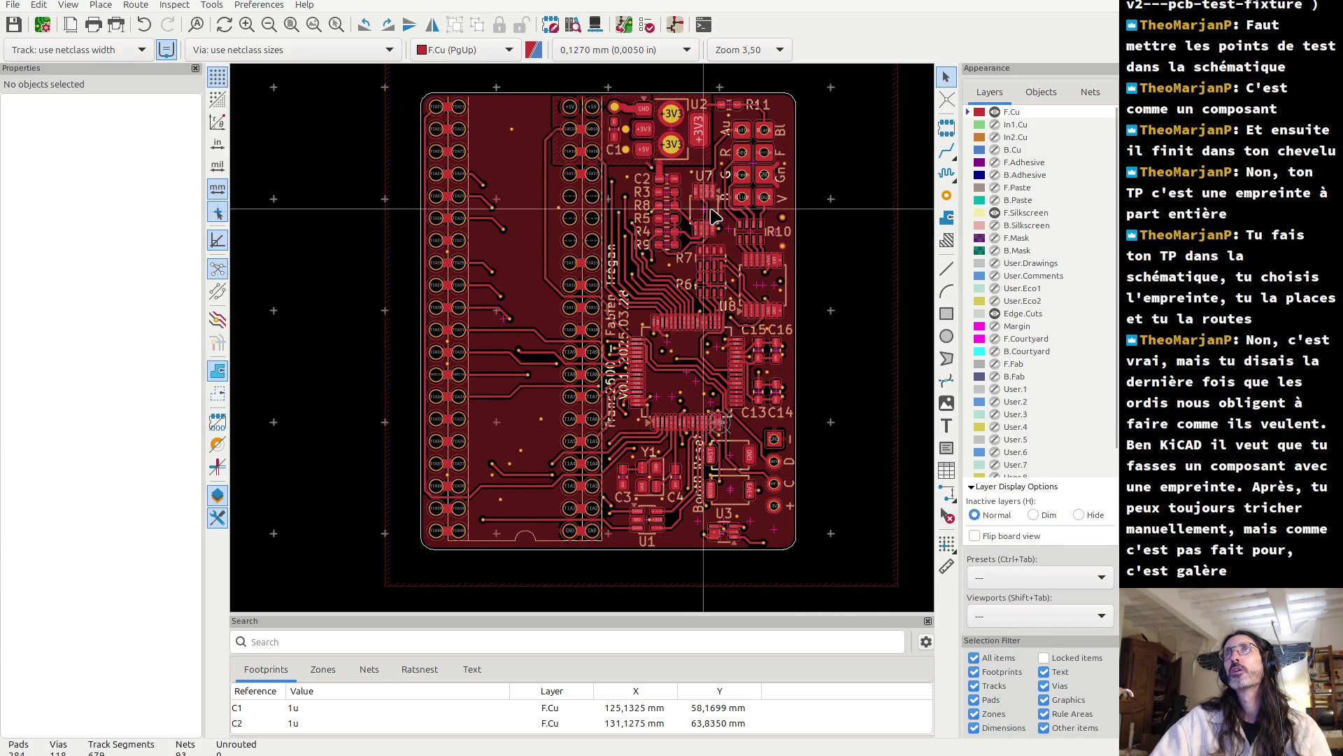
{"action": "scroll", "coordinate": [720, 182], "scroll_direction": "up", "scroll_amount": 5}
{"action": "scroll", "coordinate": [588, 346], "scroll_direction": "down", "scroll_amount": 3}
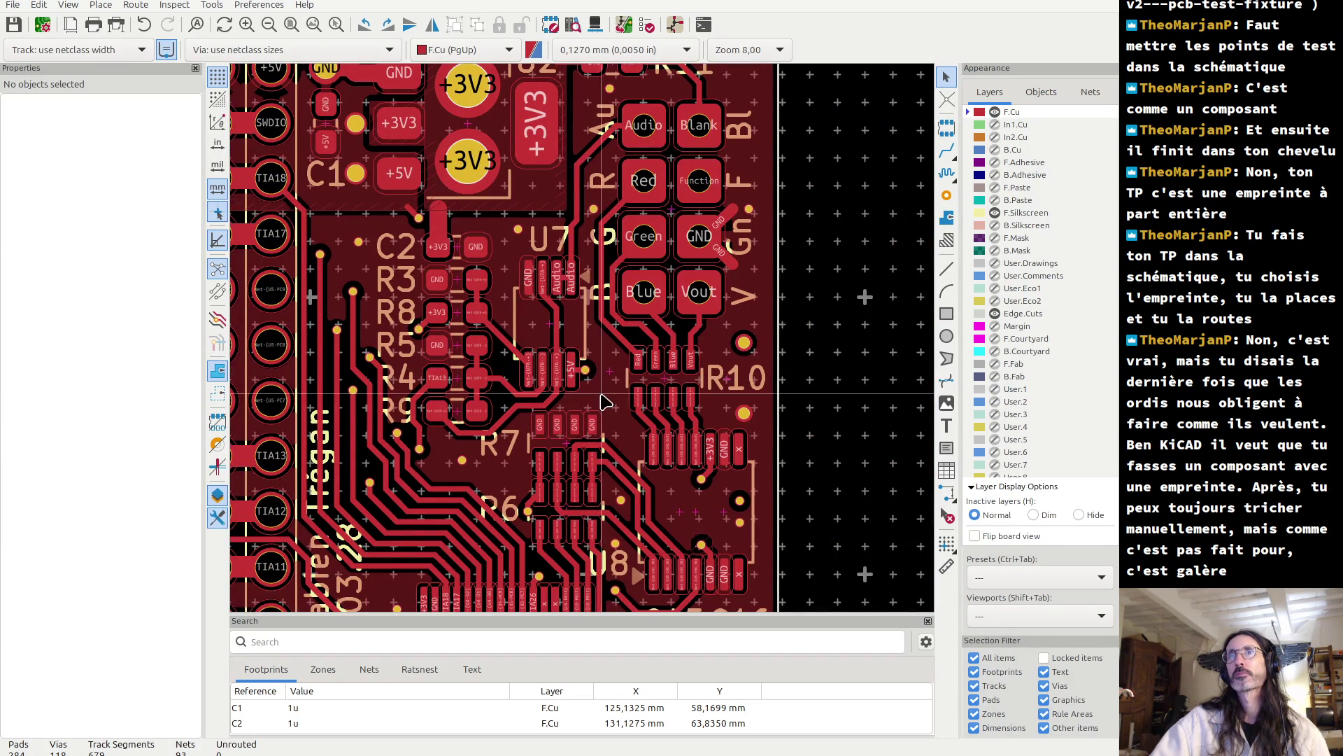
{"action": "left_click", "coordinate": [994, 150]}
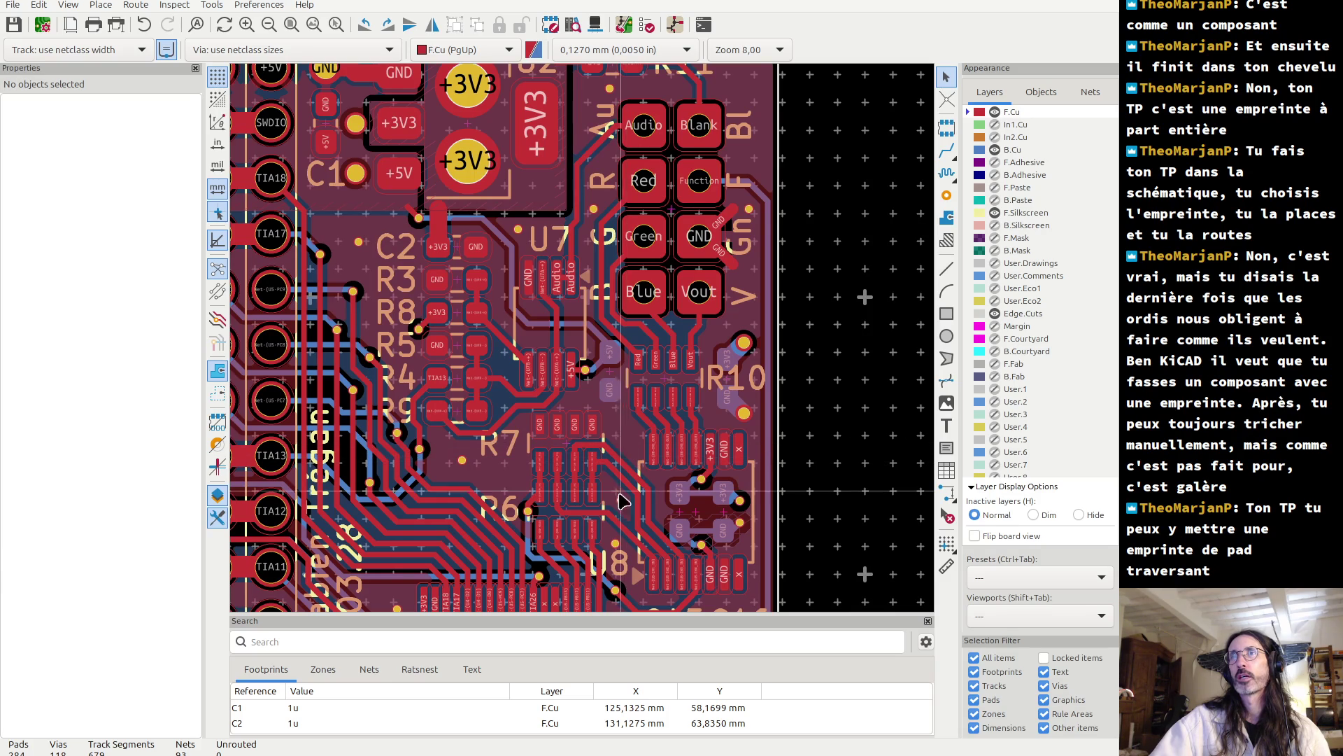
- Zoom in on U8 to inspect its +3V3 and GND vias near C15 and C16
{"action": "scroll", "coordinate": [621, 530], "scroll_direction": "up", "scroll_amount": 2}
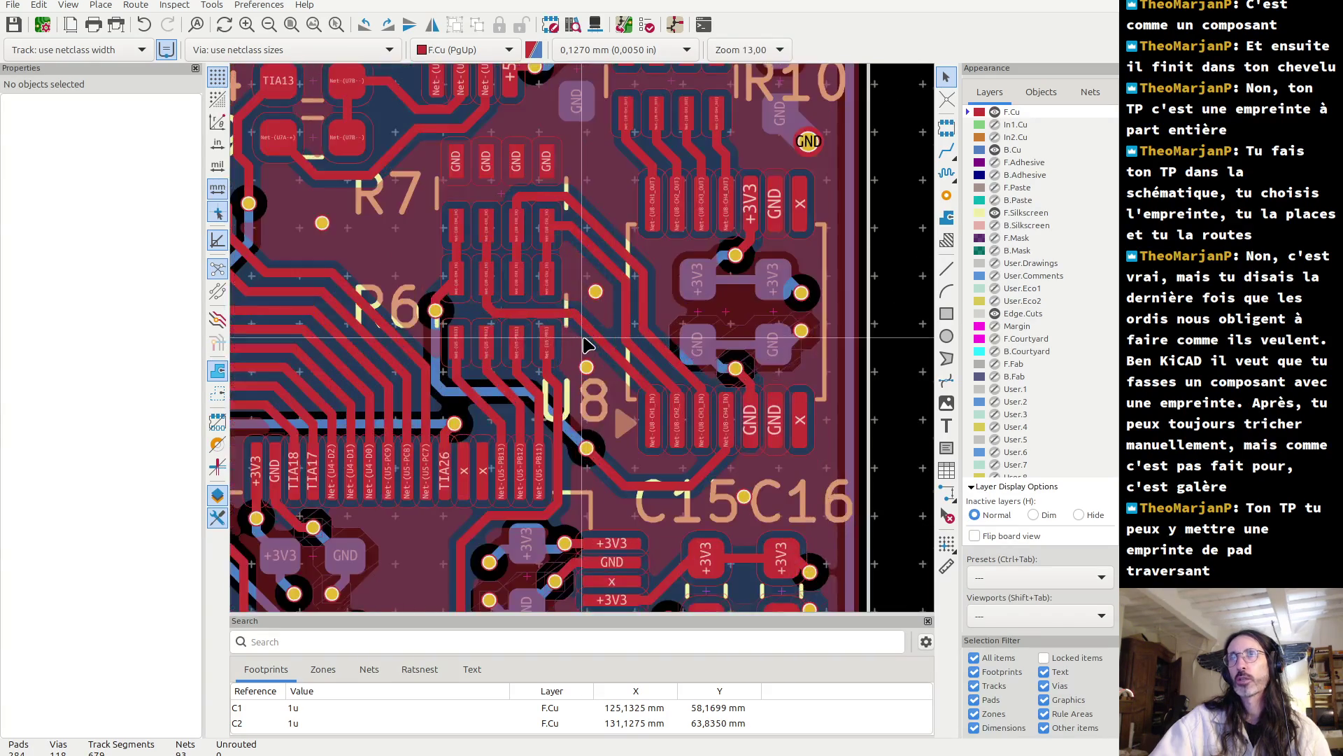
{"action": "scroll", "coordinate": [586, 344], "scroll_direction": "up", "scroll_amount": 3}
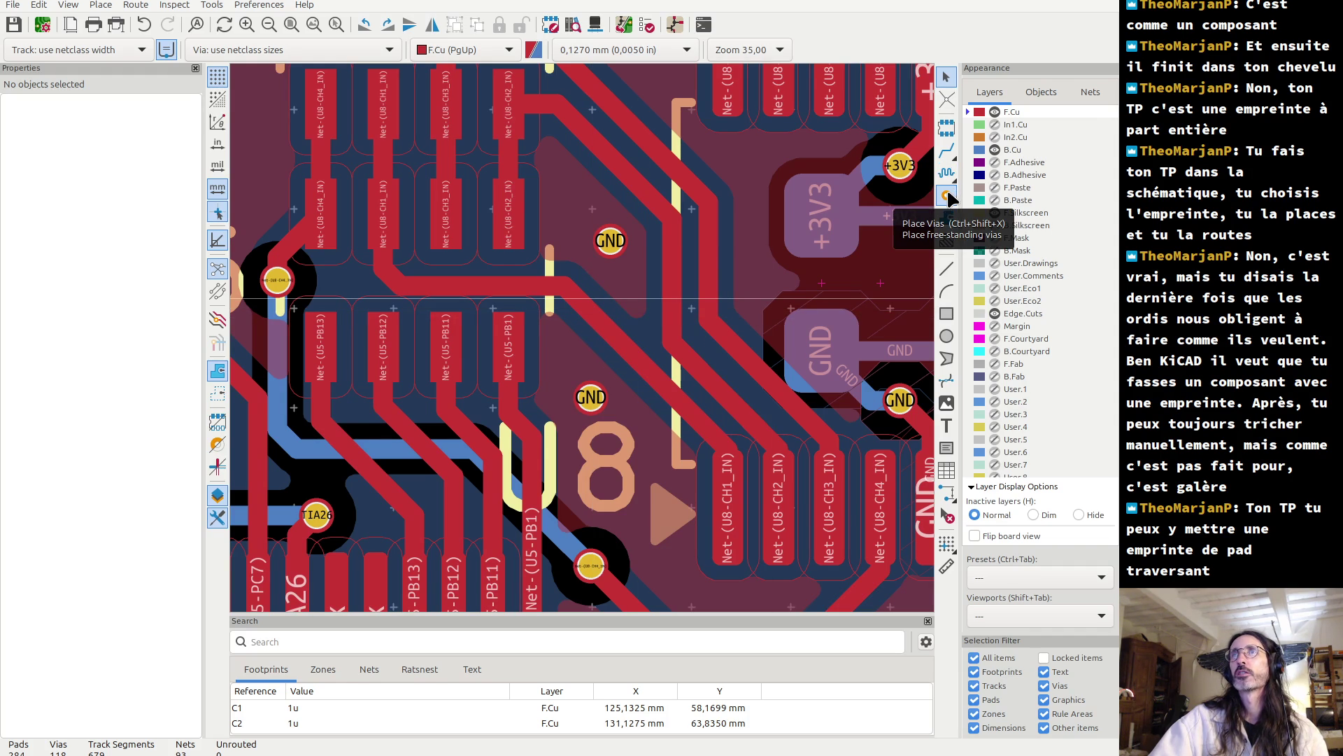
- Place a free-standing via on the track between the GND vias near U8
{"action": "left_click", "coordinate": [948, 197]}
{"action": "left_click", "coordinate": [592, 318]}
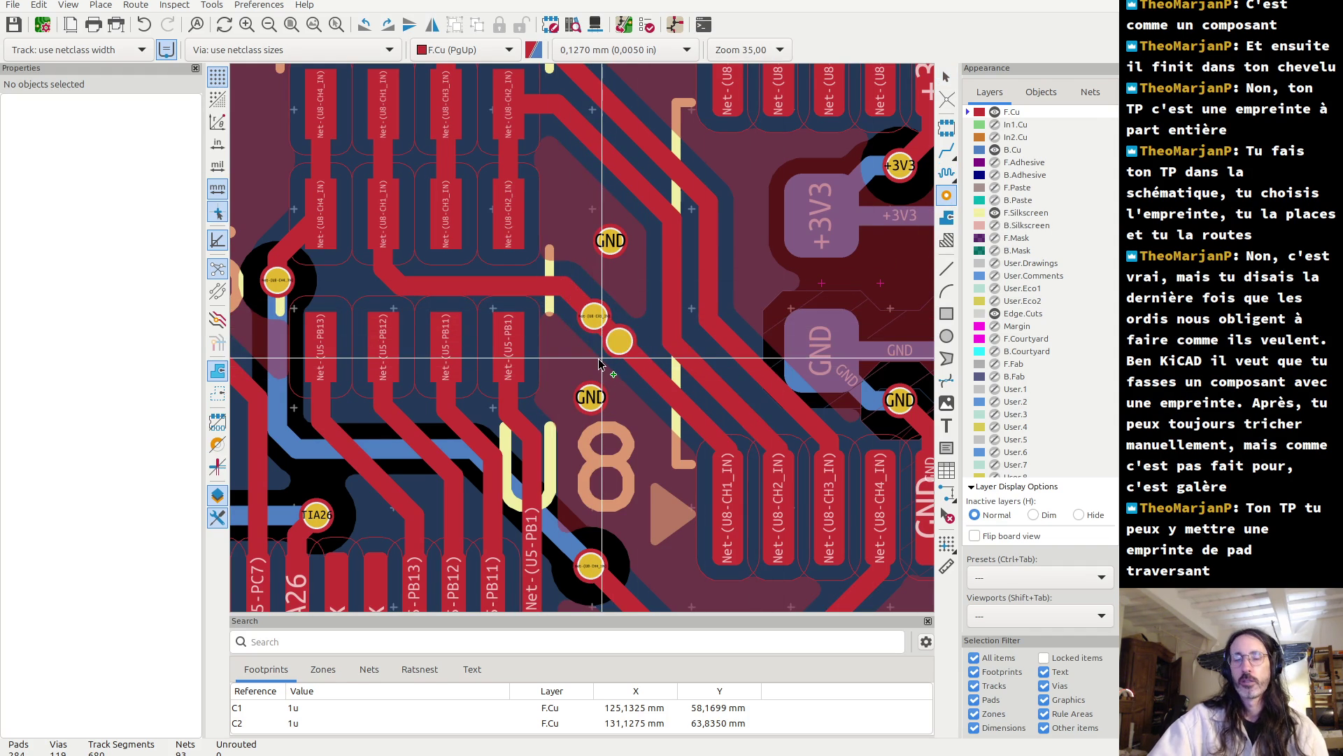
{"action": "key", "text": "Escape"}
{"action": "left_click", "coordinate": [595, 318]}
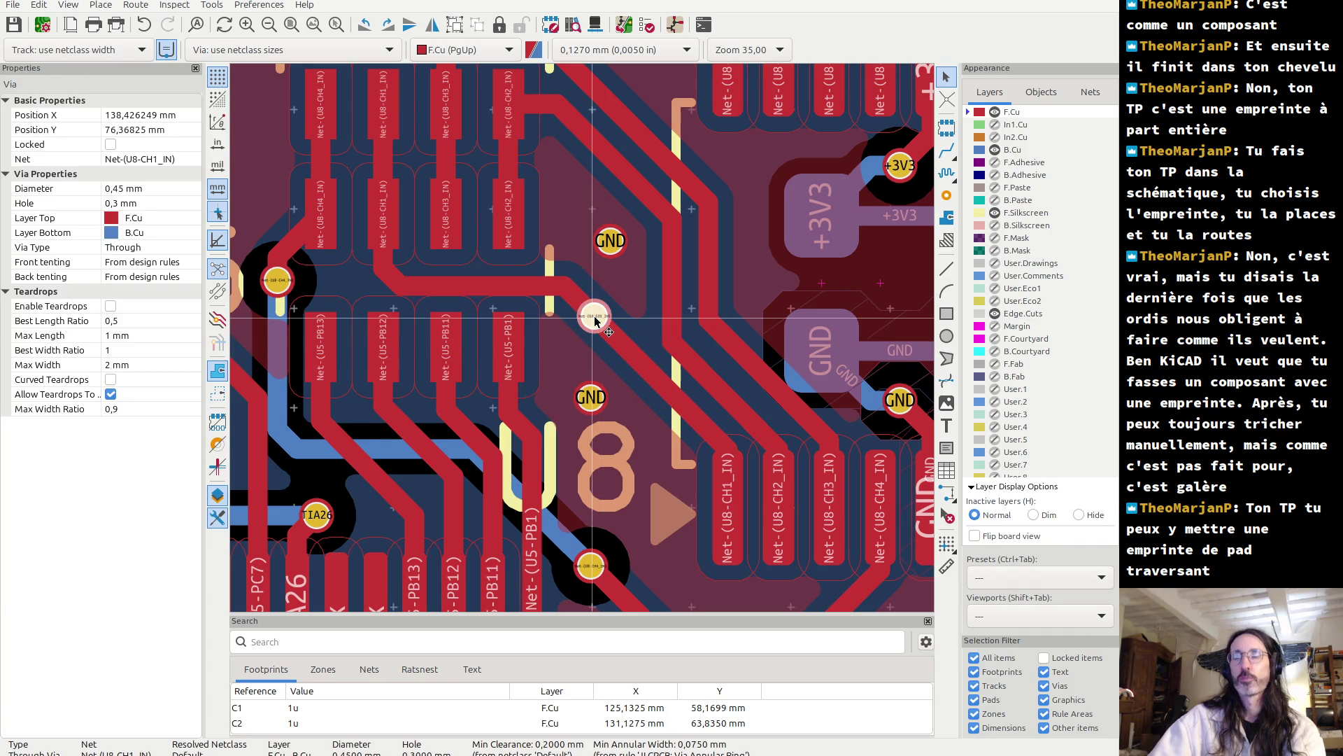
- Set the new via to 2 mm diameter with a 1.6 mm hole and apply
{"action": "double_click", "coordinate": [593, 316]}
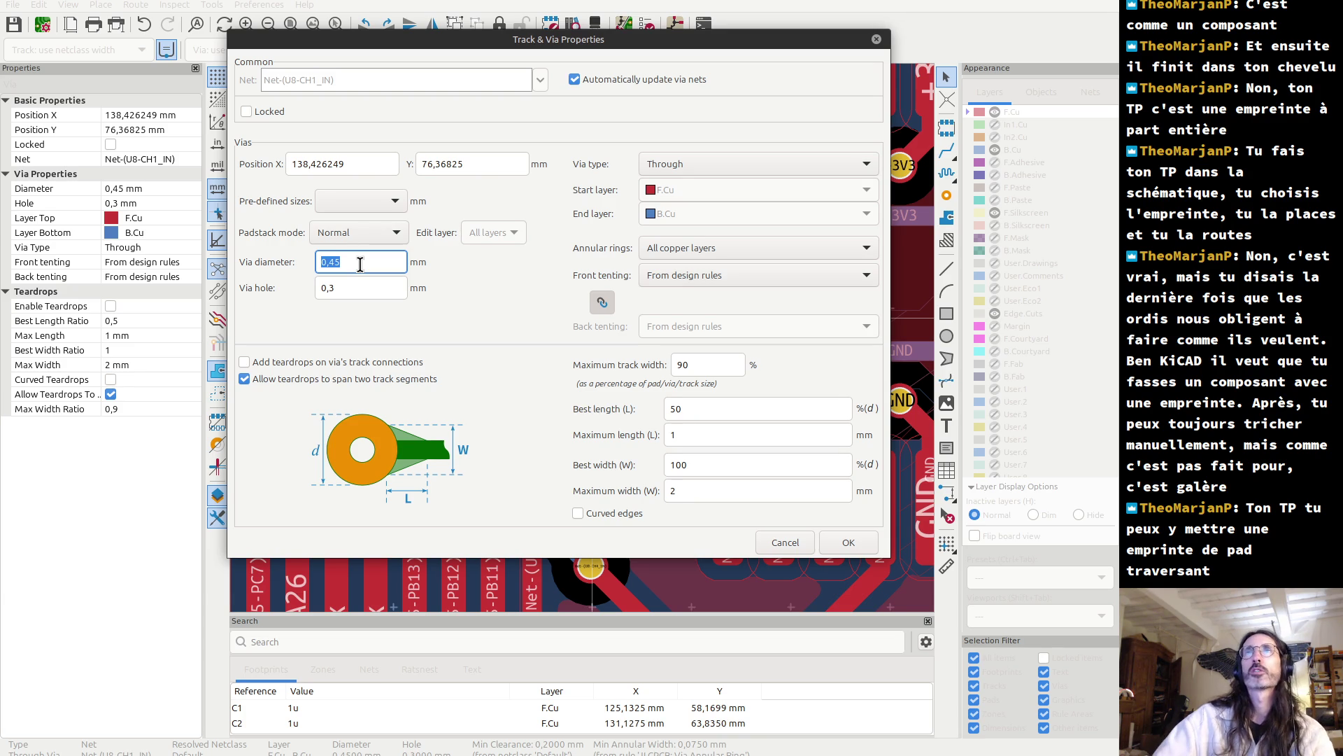
{"action": "type", "text": "2"}
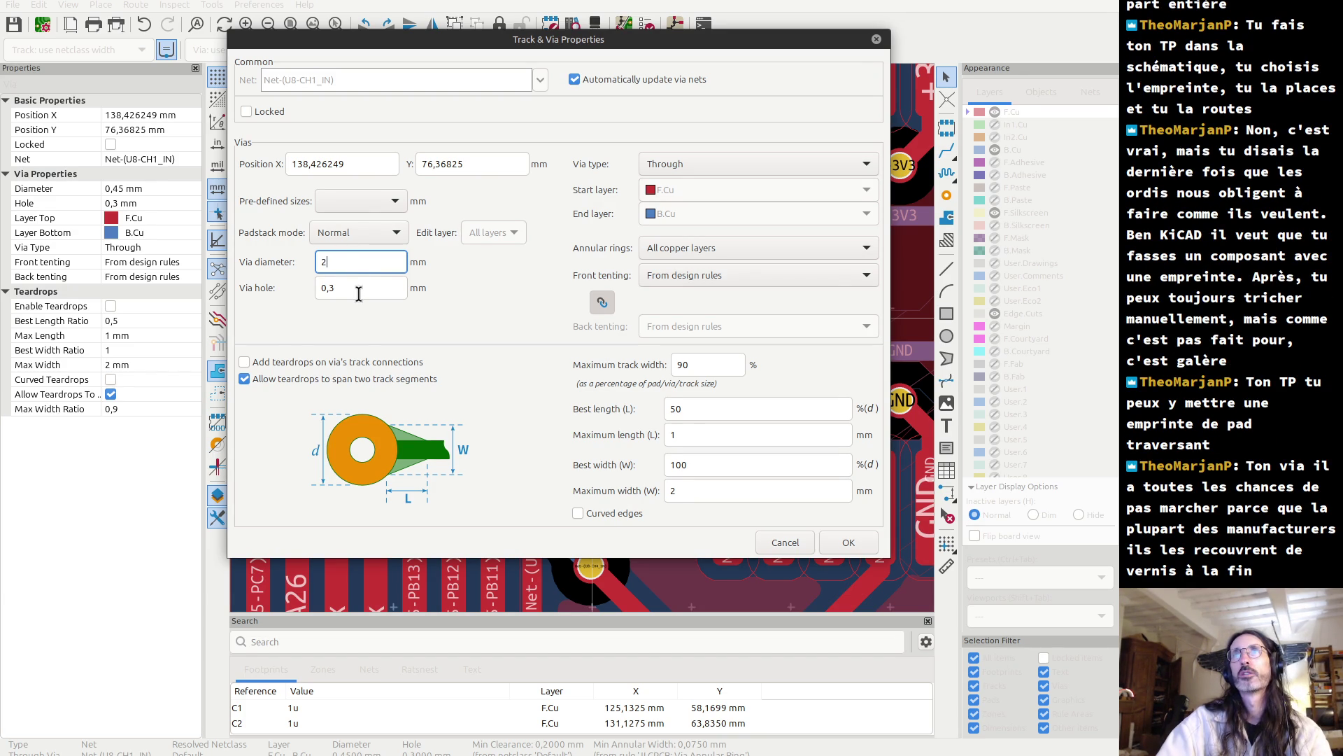
{"action": "key", "text": "Tab"}
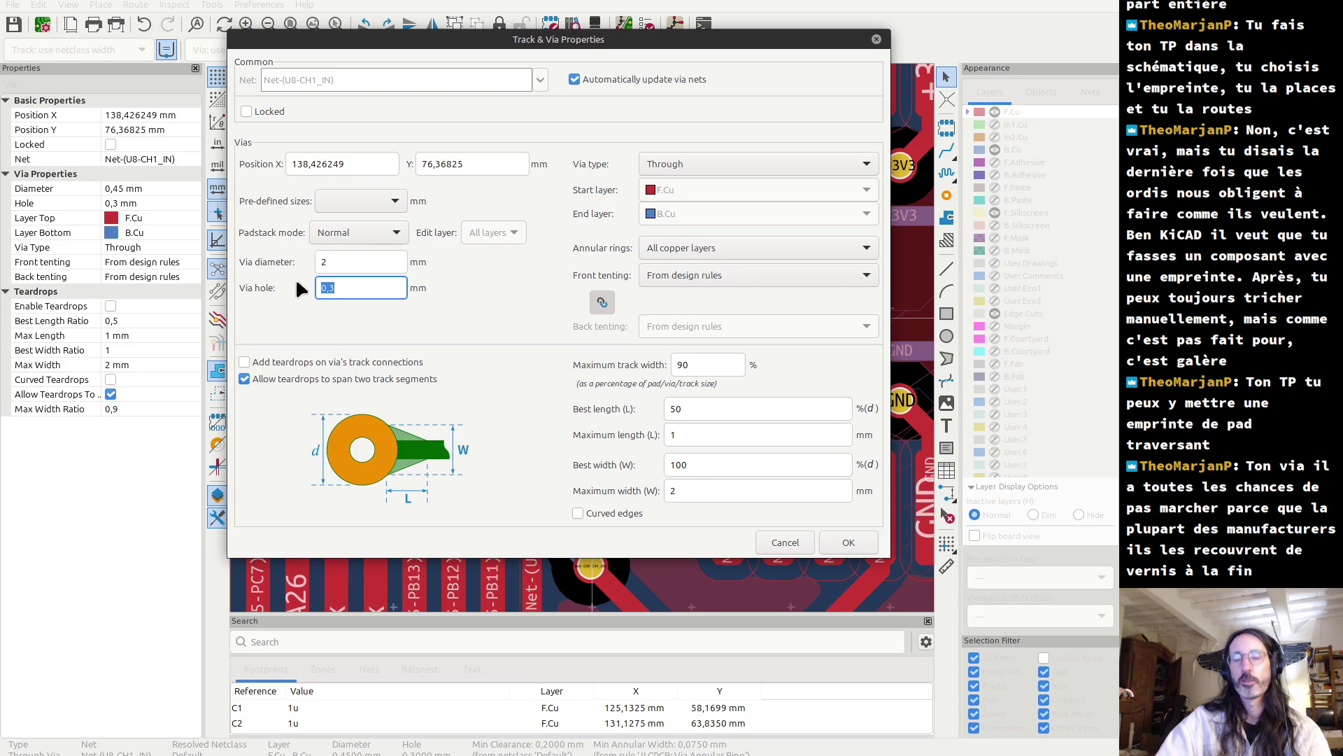
{"action": "type", "text": "2"}
{"action": "left_click", "coordinate": [339, 263]}
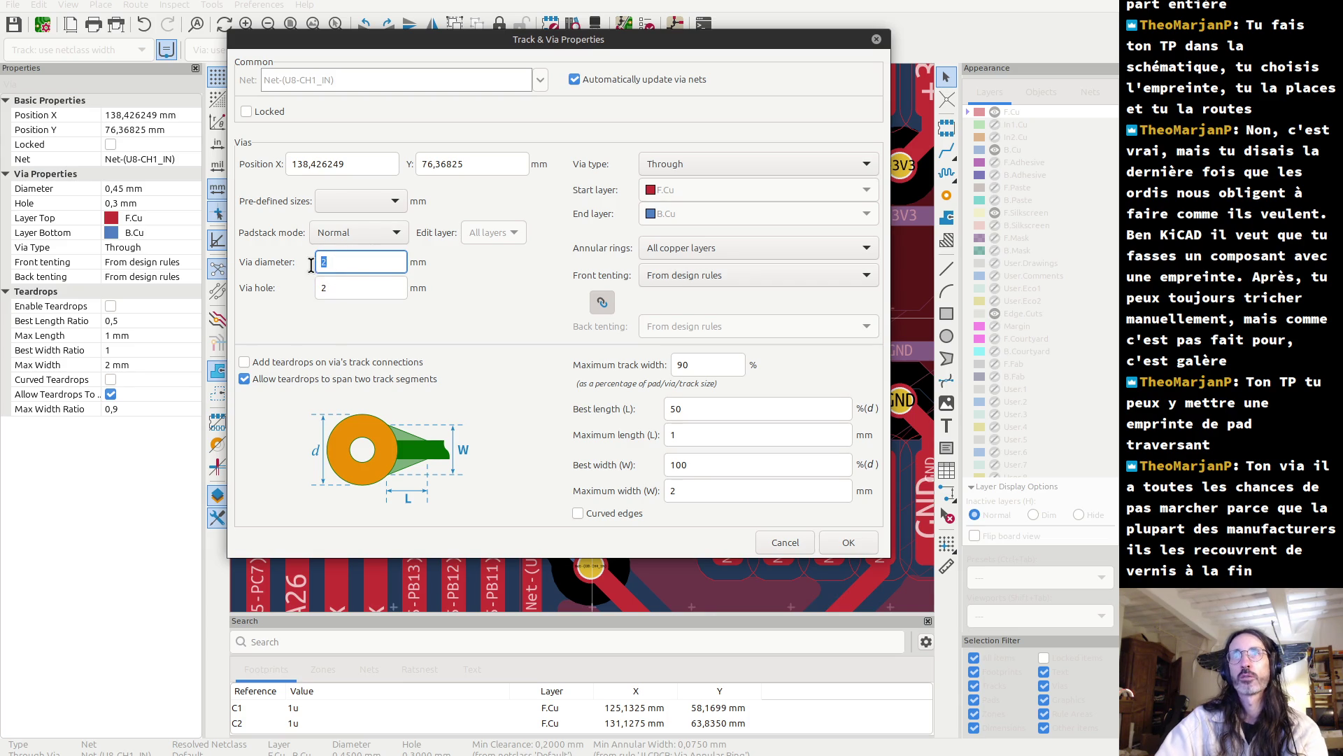
{"action": "left_click_drag", "start_coordinate": [335, 260], "coordinate": [313, 259]}
{"action": "left_click", "coordinate": [351, 287]}
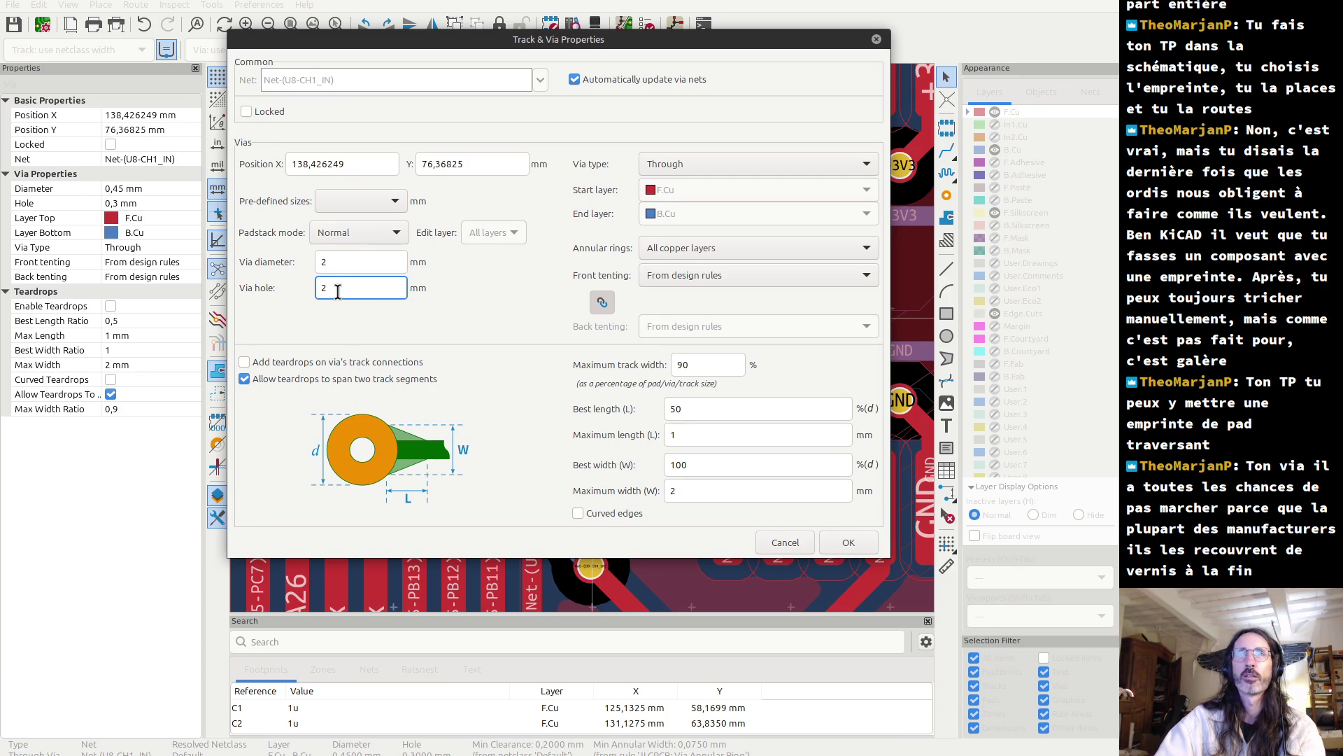
{"action": "type", "text": "m"}
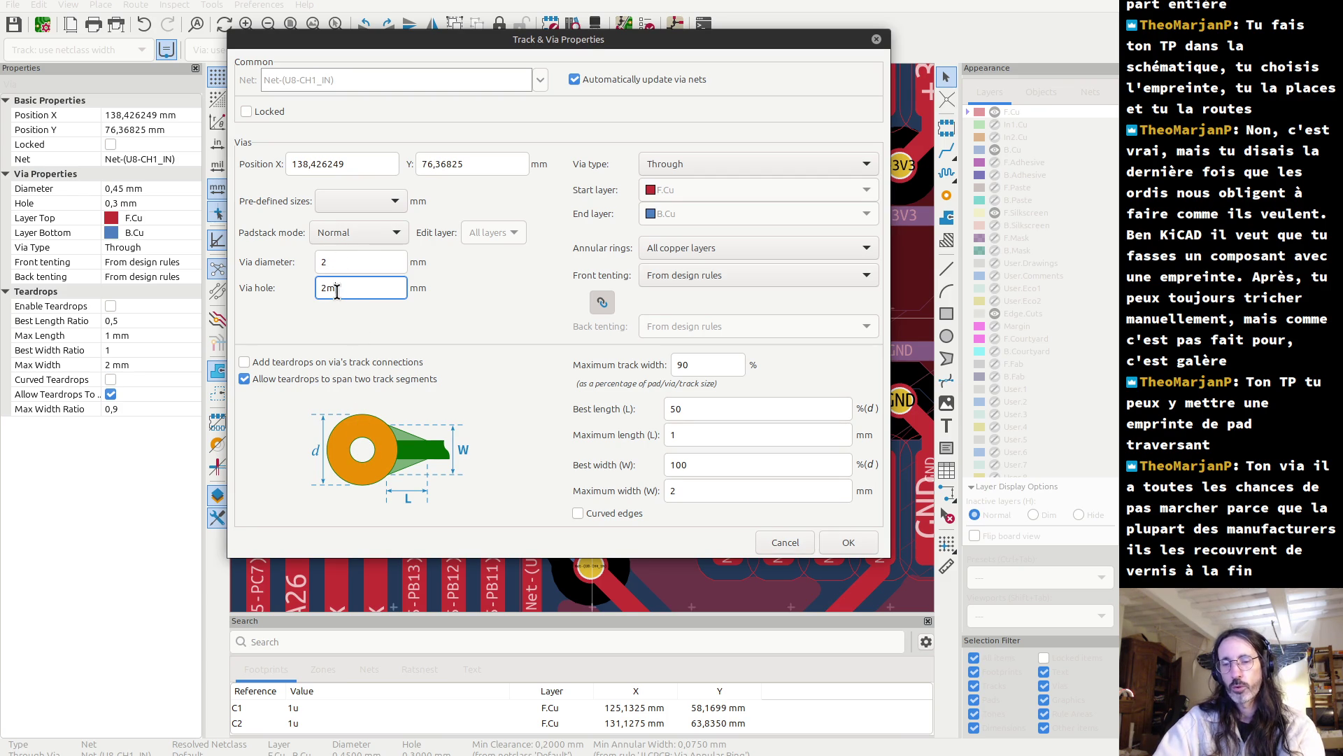
{"action": "key", "text": "BackSpace"}
{"action": "type", "text": "m"}
{"action": "key", "text": "BackSpace"}
{"action": "key", "text": "BackSpace"}
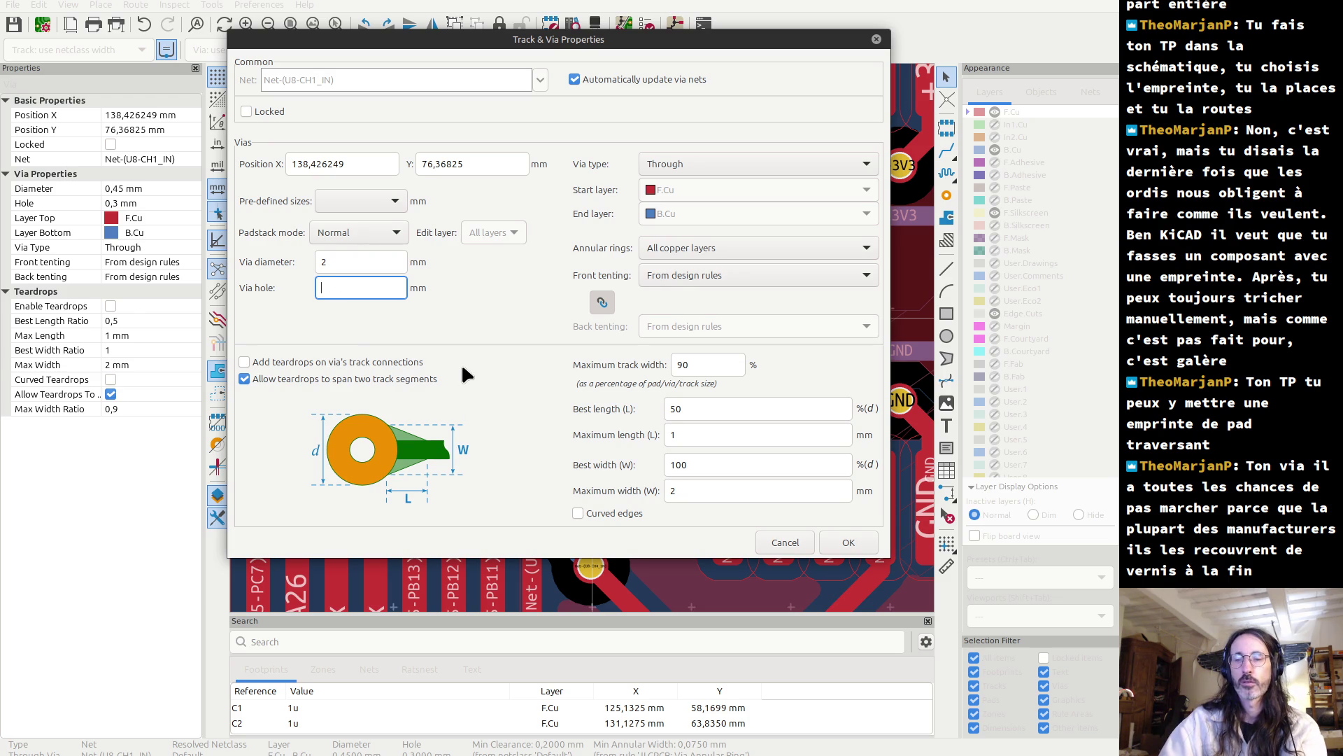
{"action": "type", "text": "1,6"}
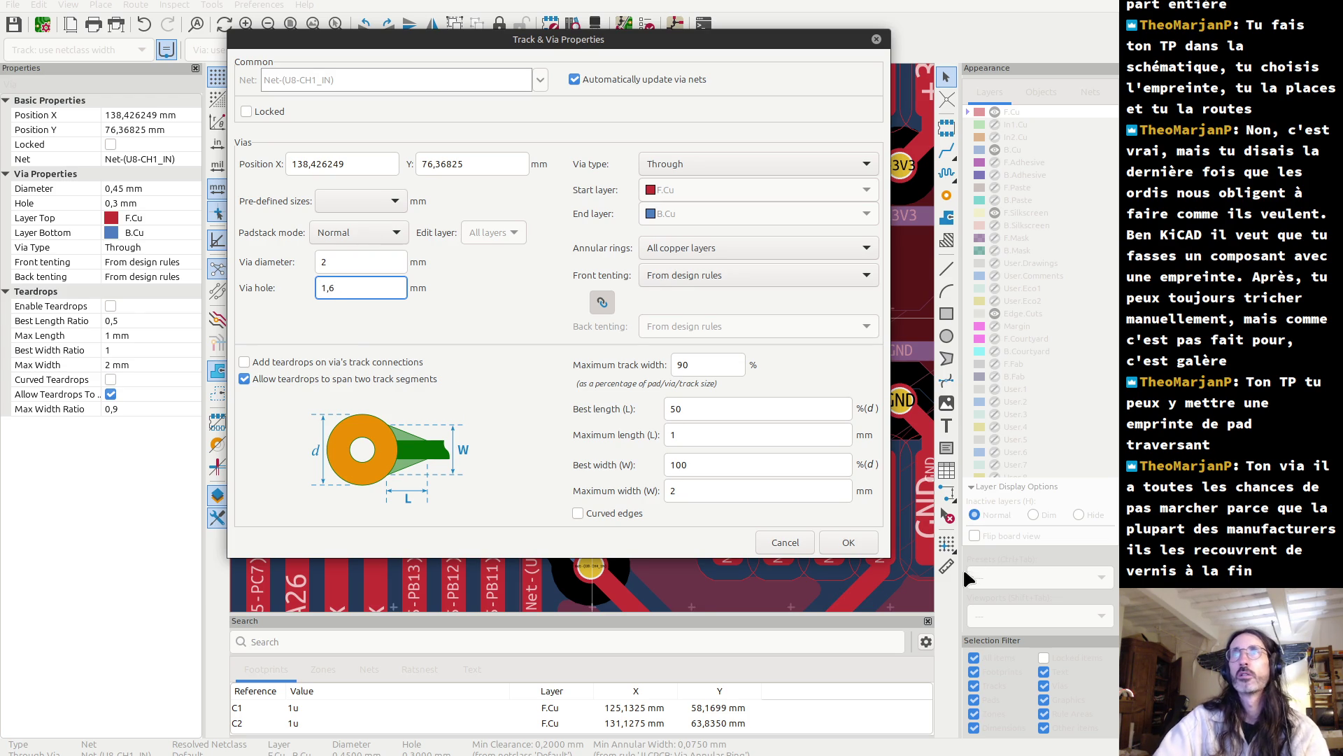
{"action": "left_click", "coordinate": [848, 542]}
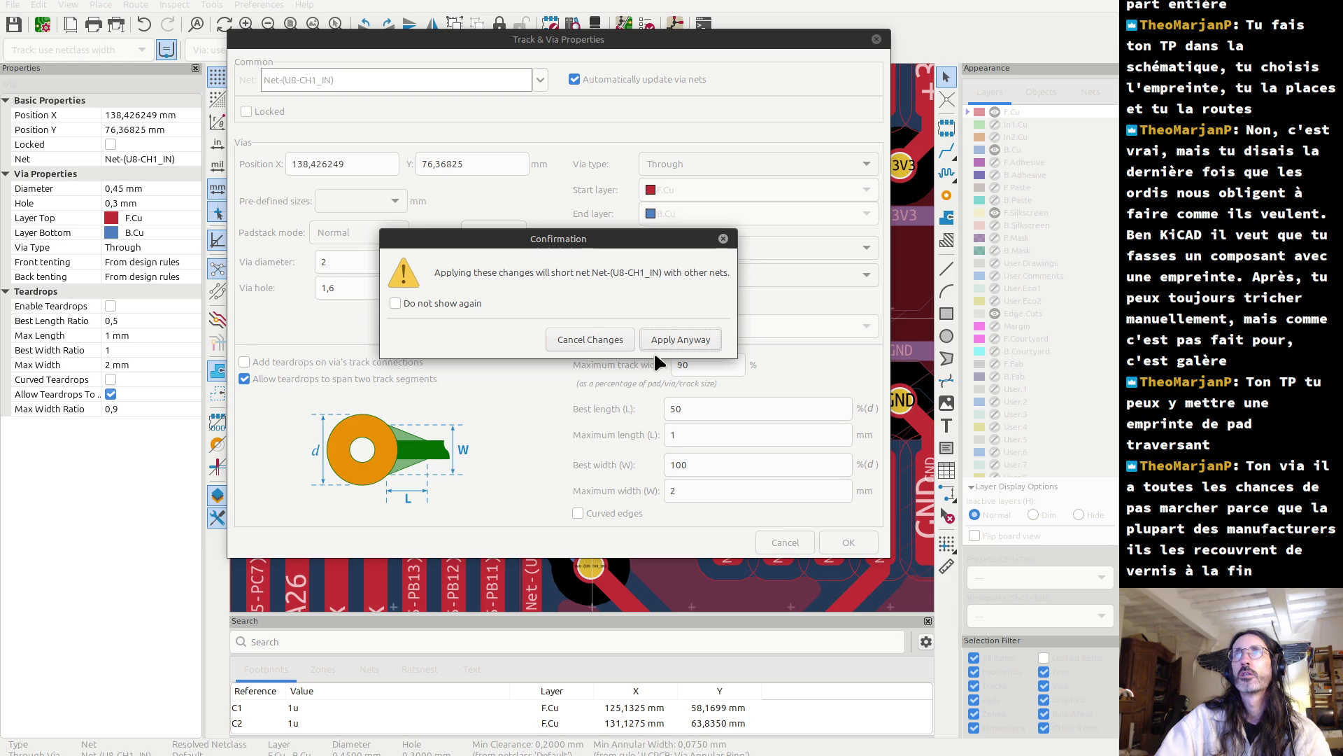
- Accept the 2 mm via despite the short warning, then undo the enlargement
{"action": "left_click", "coordinate": [689, 339]}
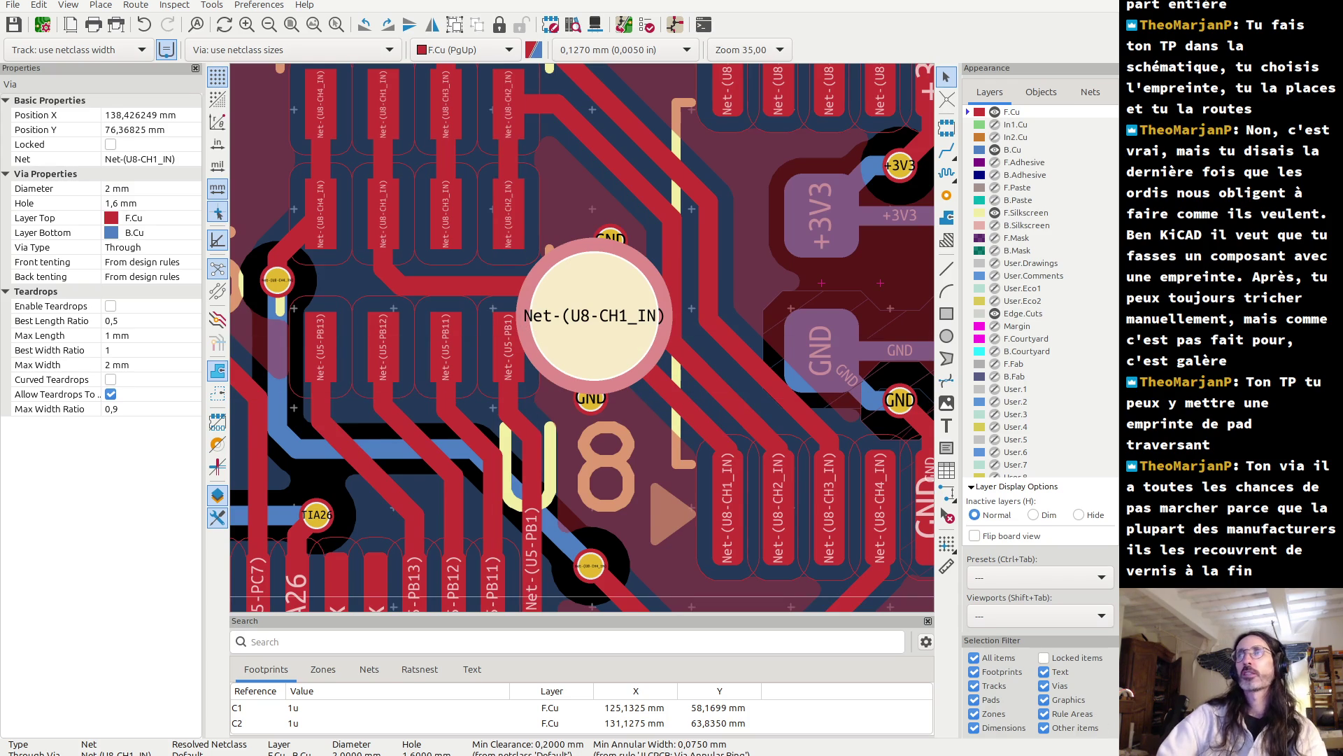
{"action": "key", "text": "ctrl+z"}
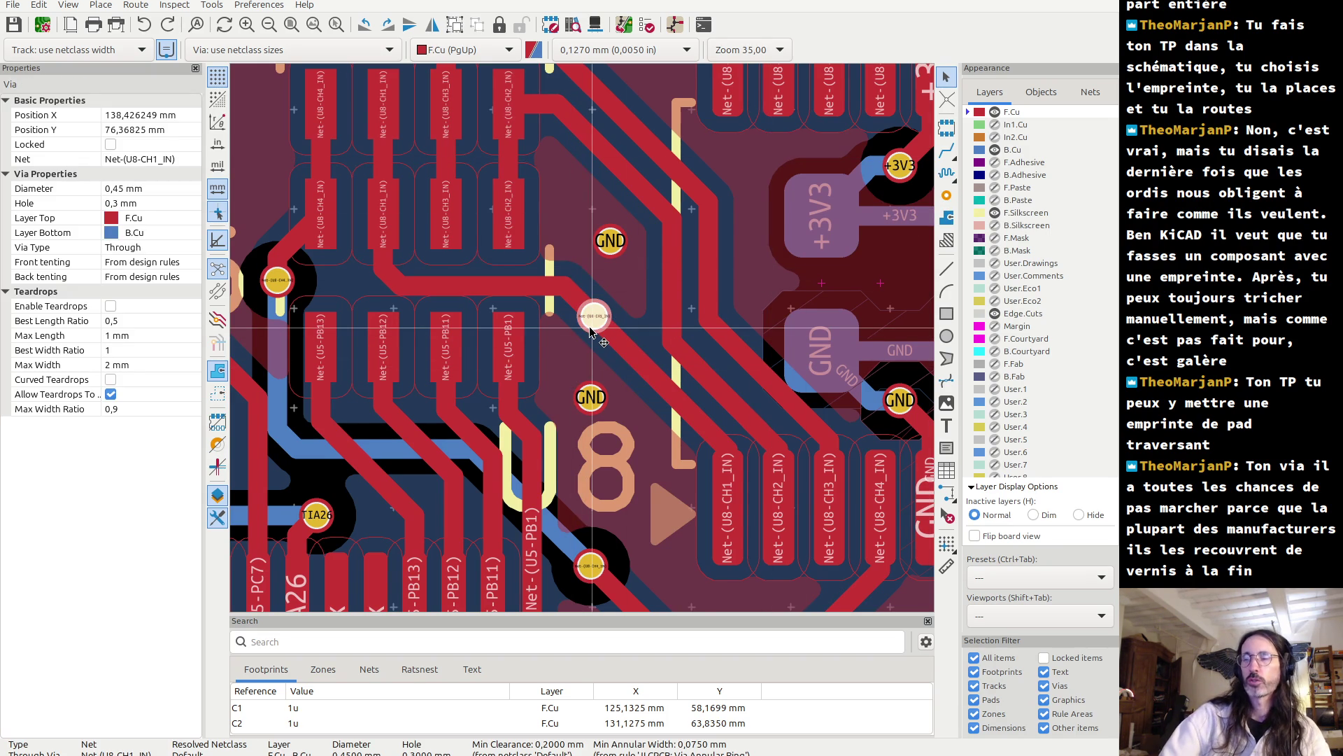
- Delete the selected Net-(U8-CH1_IN) via from the board
{"action": "key", "text": "Delete"}
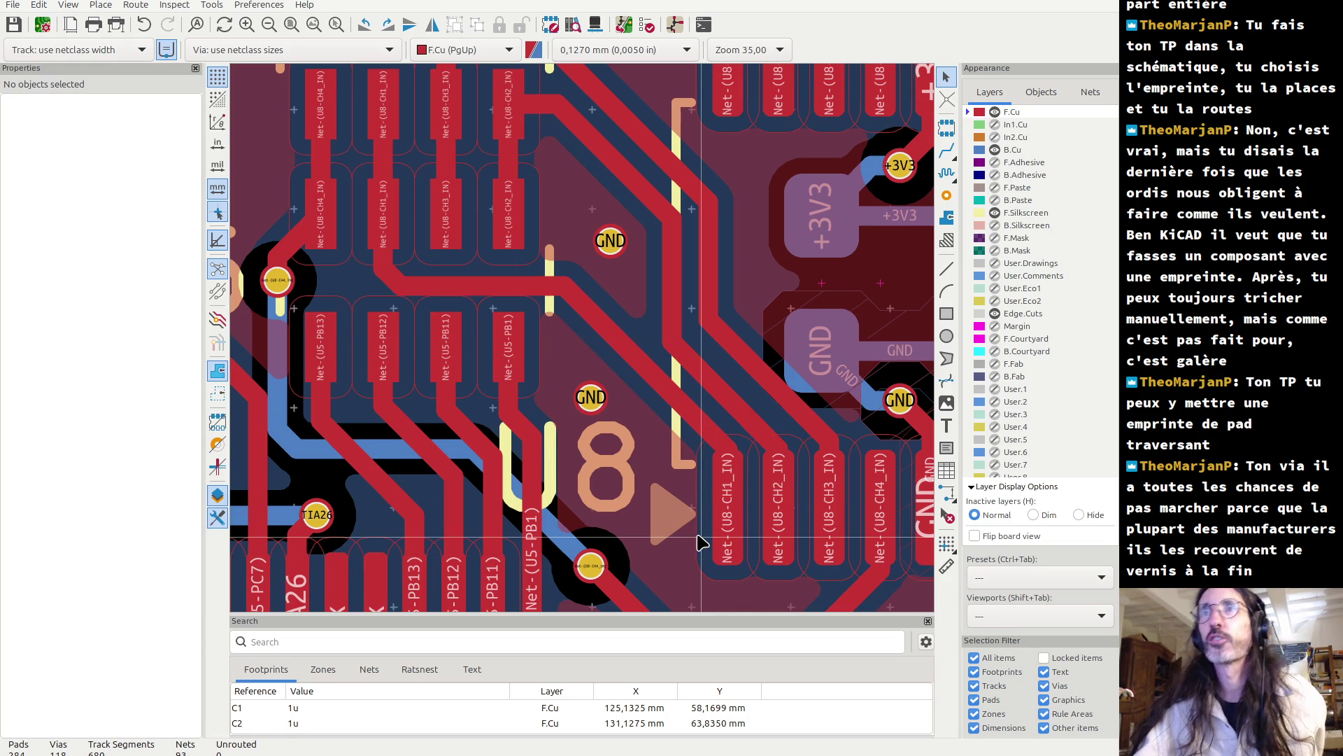
- Zoom out to review the full board, then zoom back around U8 and C13–C16 and pan upward
{"action": "scroll", "coordinate": [623, 521], "scroll_direction": "down", "scroll_amount": 2}
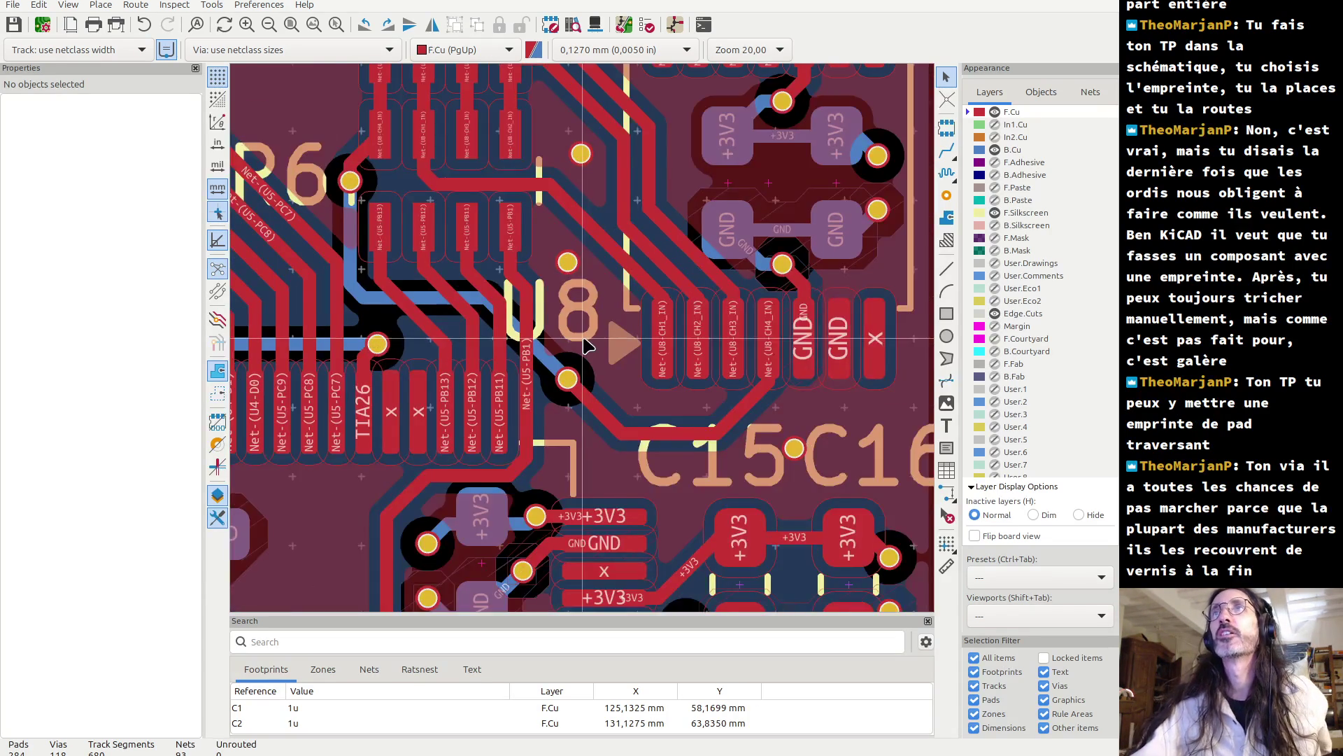
{"action": "scroll", "coordinate": [584, 341], "scroll_direction": "down", "scroll_amount": 3}
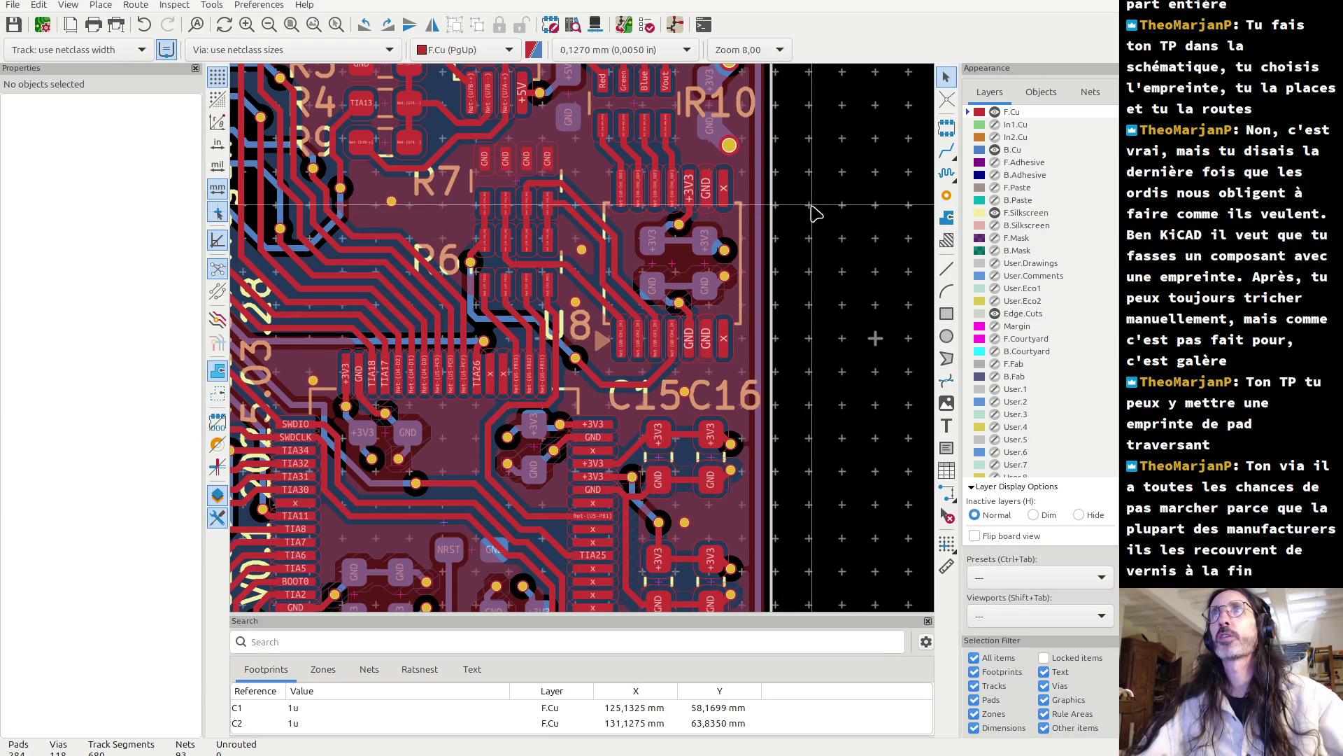
{"action": "scroll", "coordinate": [636, 244], "scroll_direction": "down", "scroll_amount": 1}
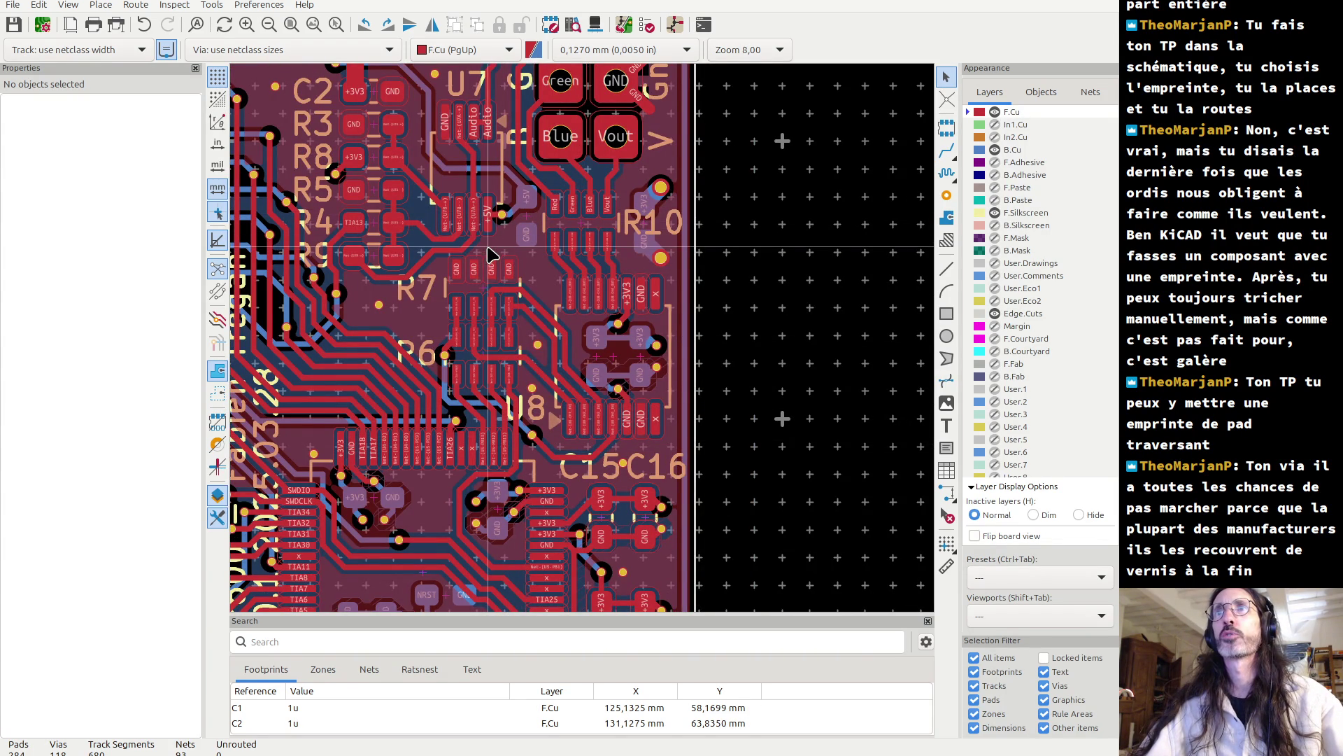
{"action": "scroll", "coordinate": [489, 254], "scroll_direction": "down", "scroll_amount": 5}
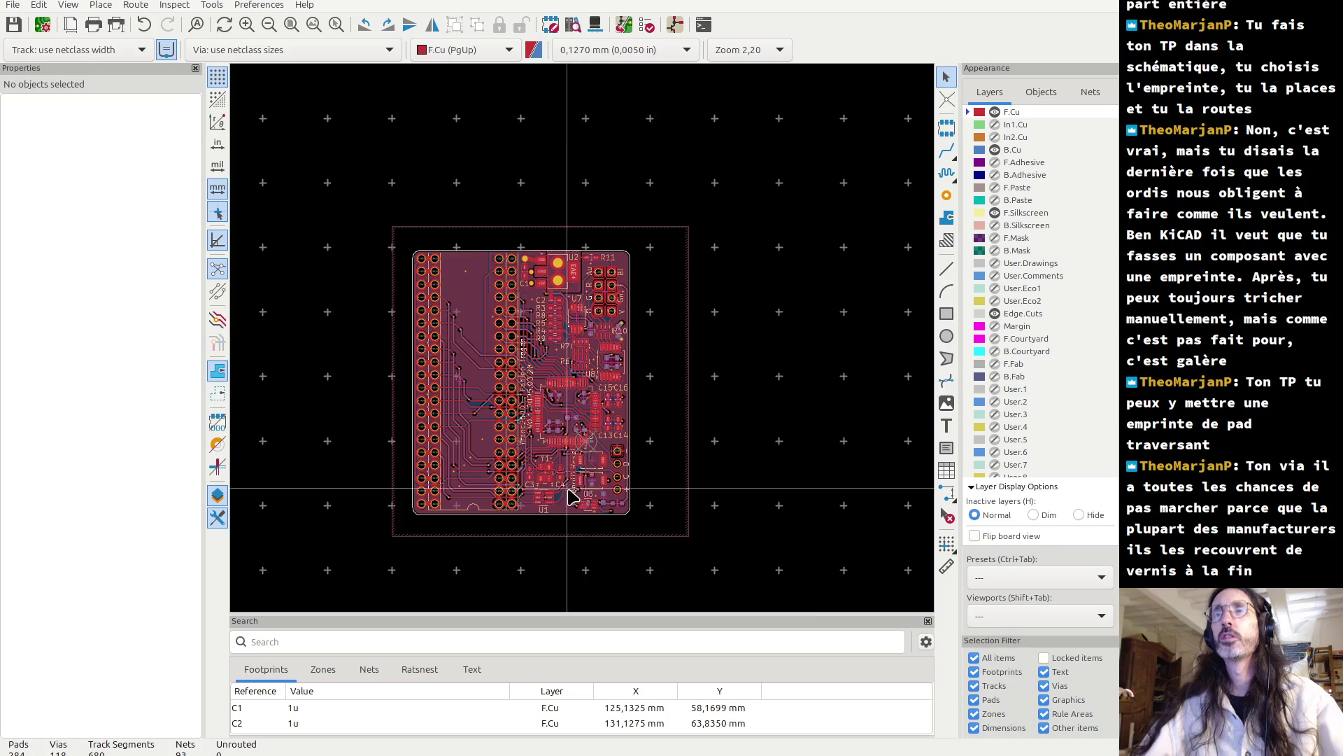
{"action": "scroll", "coordinate": [570, 495], "scroll_direction": "up", "scroll_amount": 5}
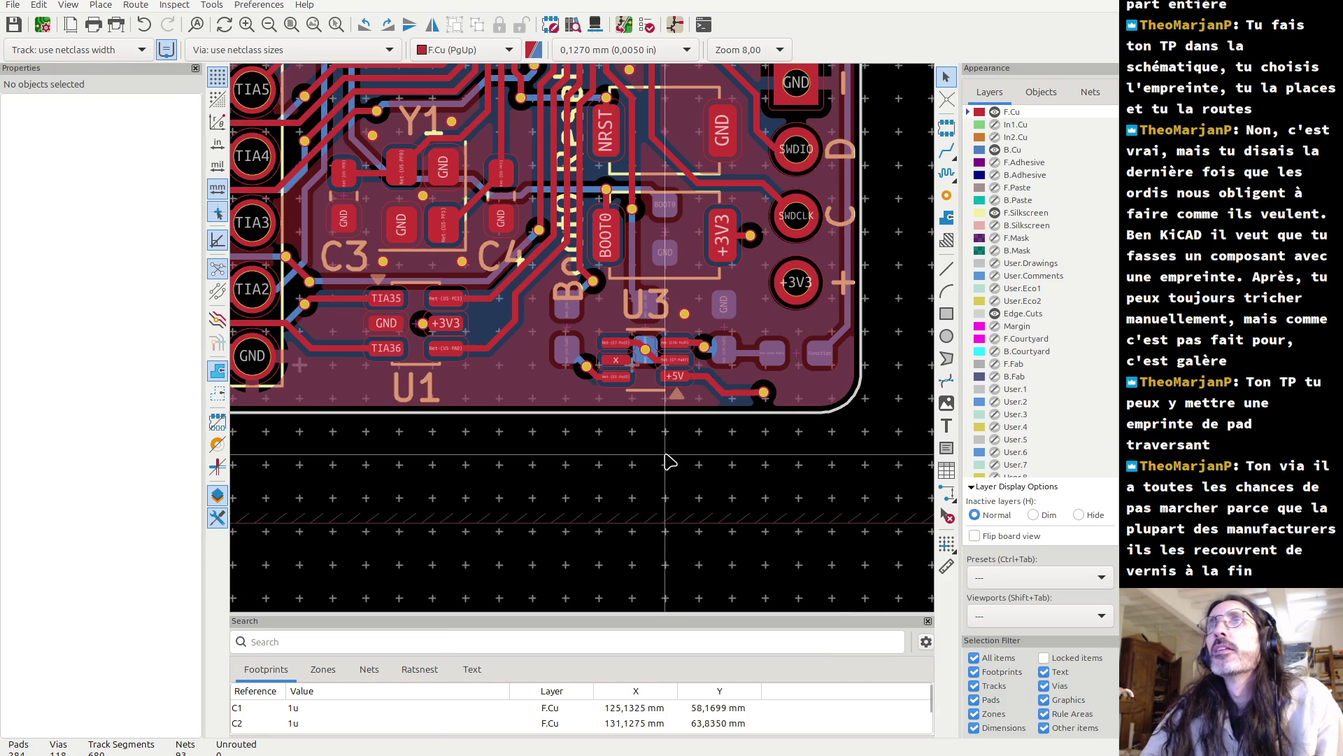
{"action": "scroll", "coordinate": [668, 461], "scroll_direction": "down", "scroll_amount": 2}
{"action": "scroll", "coordinate": [581, 341], "scroll_direction": "down", "scroll_amount": 2}
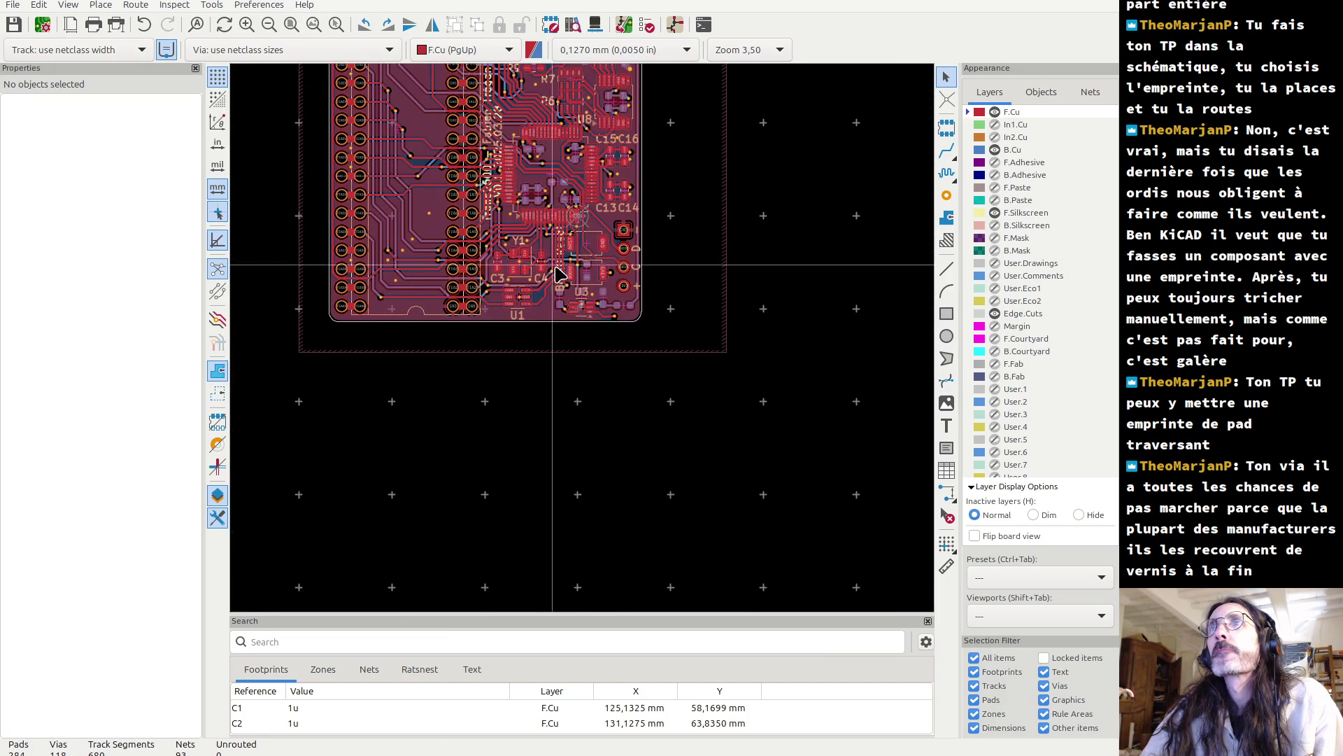
{"action": "scroll", "coordinate": [553, 271], "scroll_direction": "up", "scroll_amount": 3}
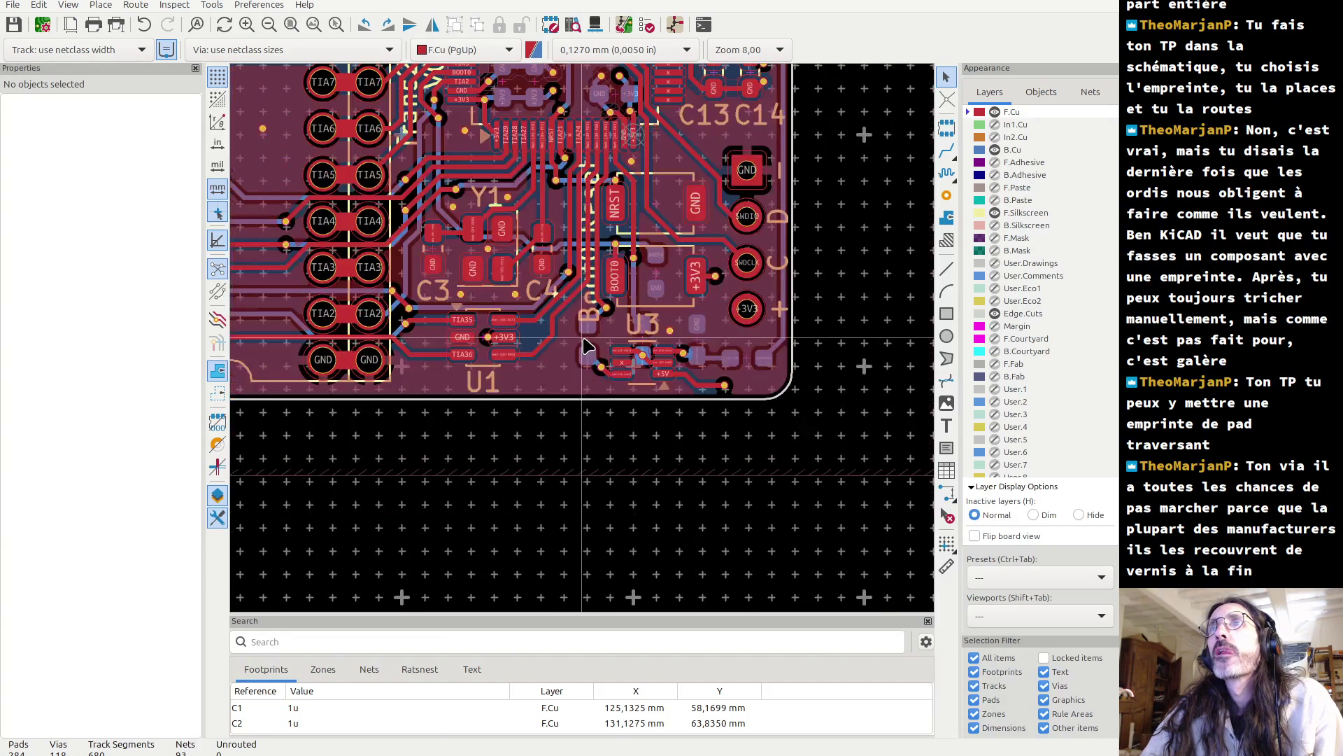
{"action": "scroll", "coordinate": [586, 345], "scroll_direction": "down", "scroll_amount": 2}
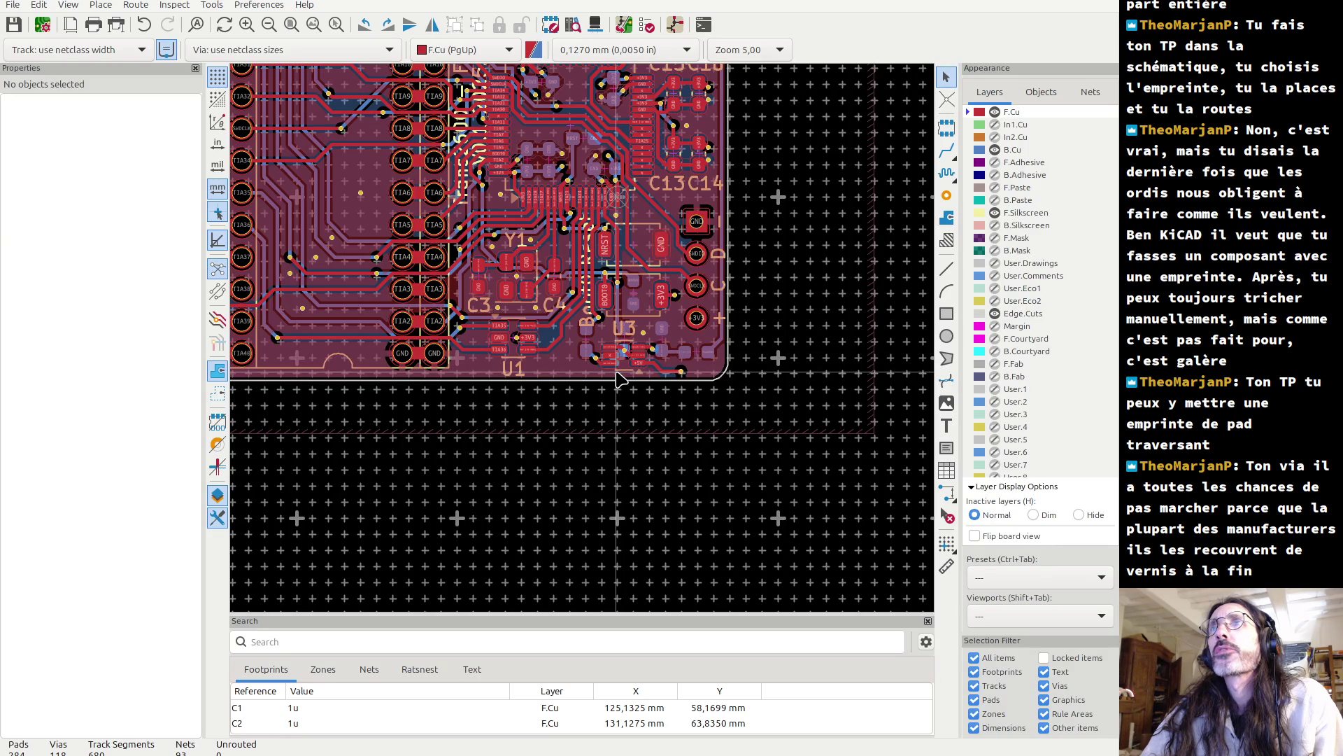
{"action": "scroll", "coordinate": [620, 379], "scroll_direction": "up", "scroll_amount": 2}
{"action": "scroll", "coordinate": [595, 350], "scroll_direction": "down", "scroll_amount": 5}
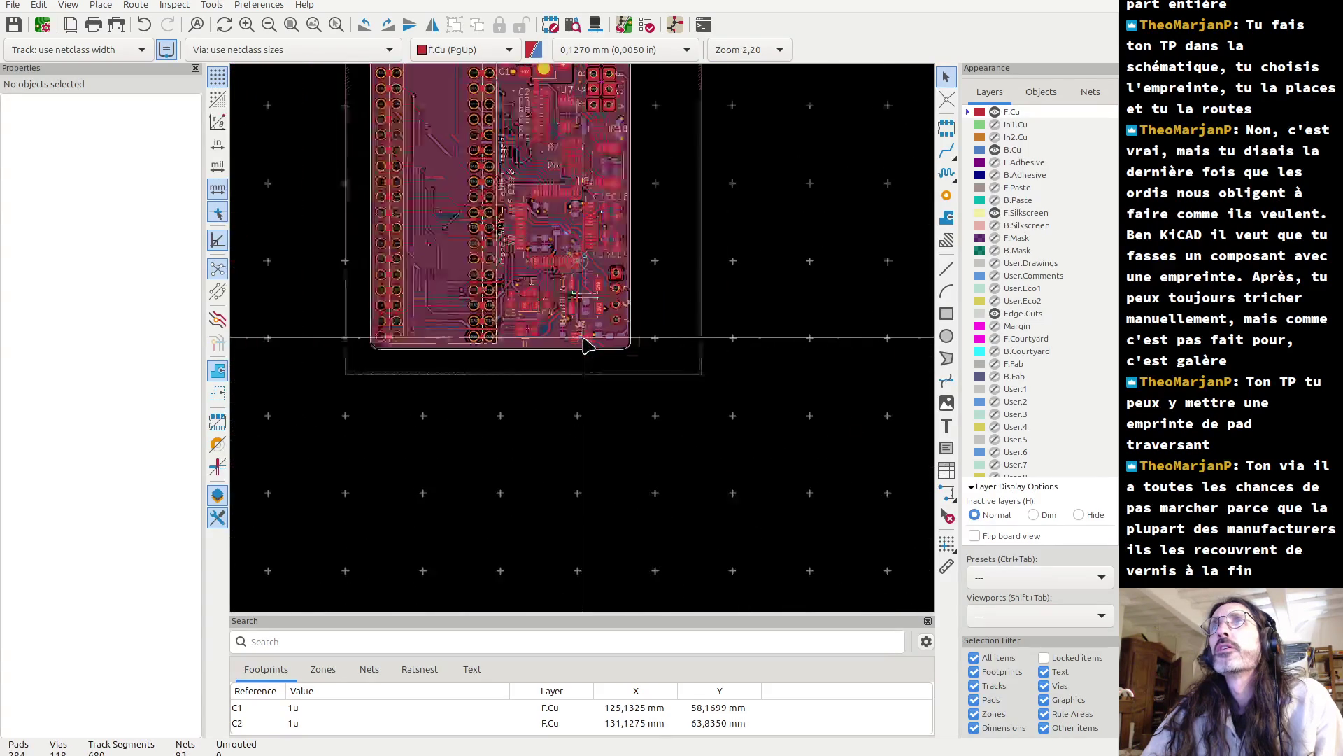
{"action": "scroll", "coordinate": [575, 332], "scroll_direction": "up", "scroll_amount": 5}
{"action": "scroll", "coordinate": [578, 331], "scroll_direction": "up", "scroll_amount": 2}
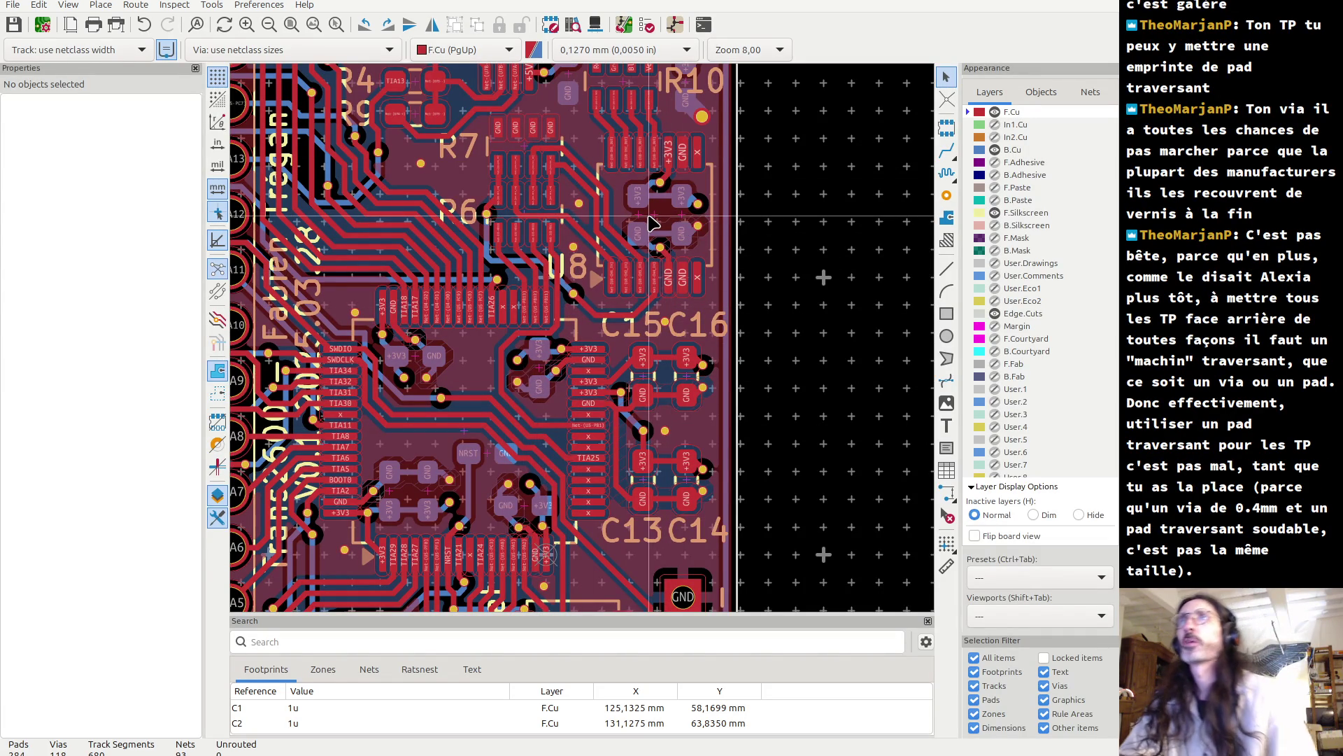
{"action": "mouse_move", "coordinate": [750, 216]}
{"action": "middle_mouse_down"}
{"action": "mouse_move", "coordinate": [770, 339]}
{"action": "mouse_move", "coordinate": [767, 510]}
{"action": "middle_mouse_up"}
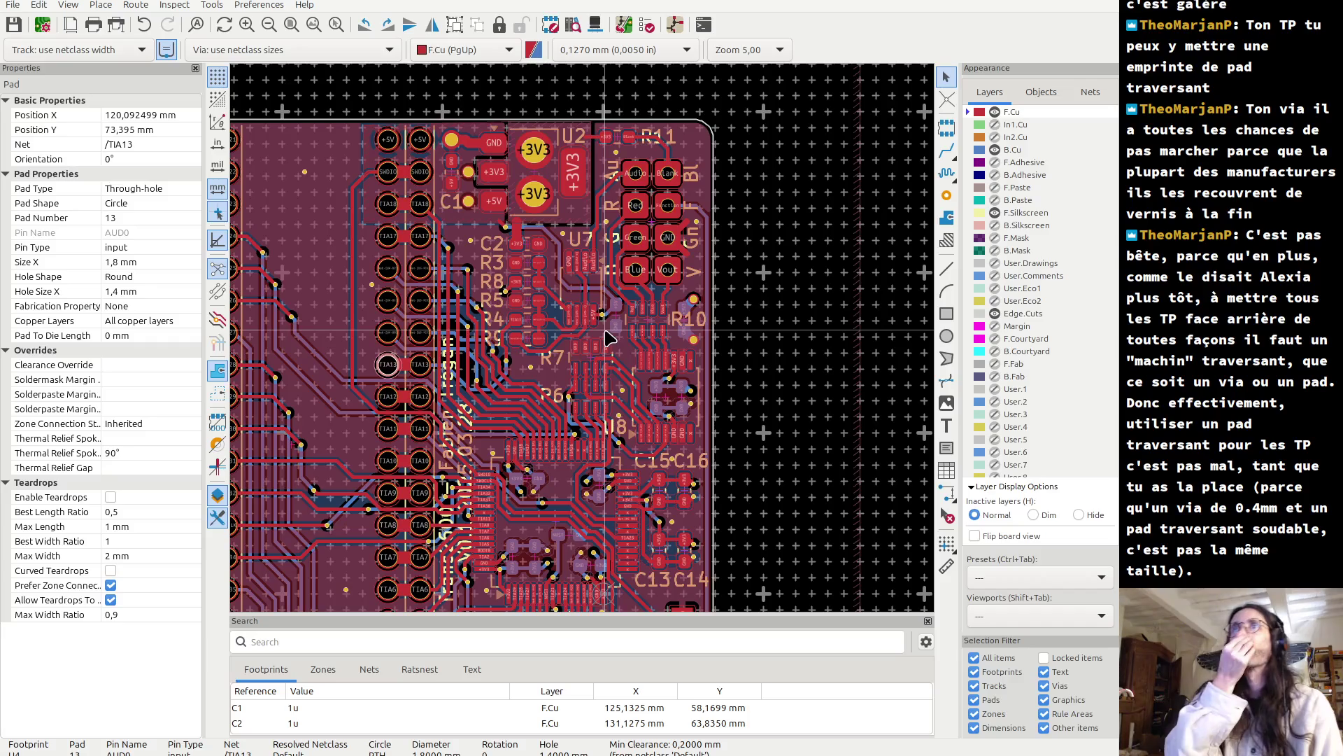
- Zoom in on the U8/R6 routing, then zoom out to see C15, C16 and the header pads
{"action": "scroll", "coordinate": [609, 338], "scroll_direction": "up", "scroll_amount": 5}
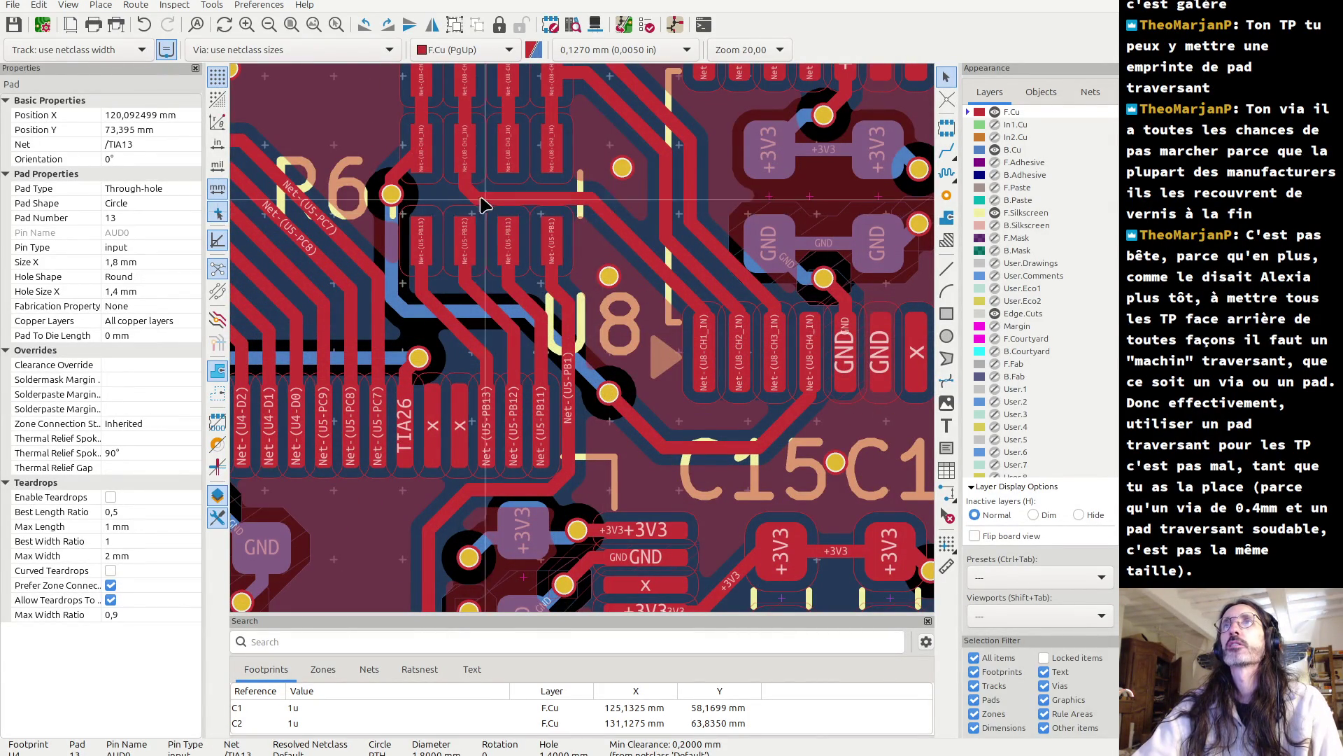
{"action": "scroll", "coordinate": [464, 198], "scroll_direction": "down", "scroll_amount": 2}
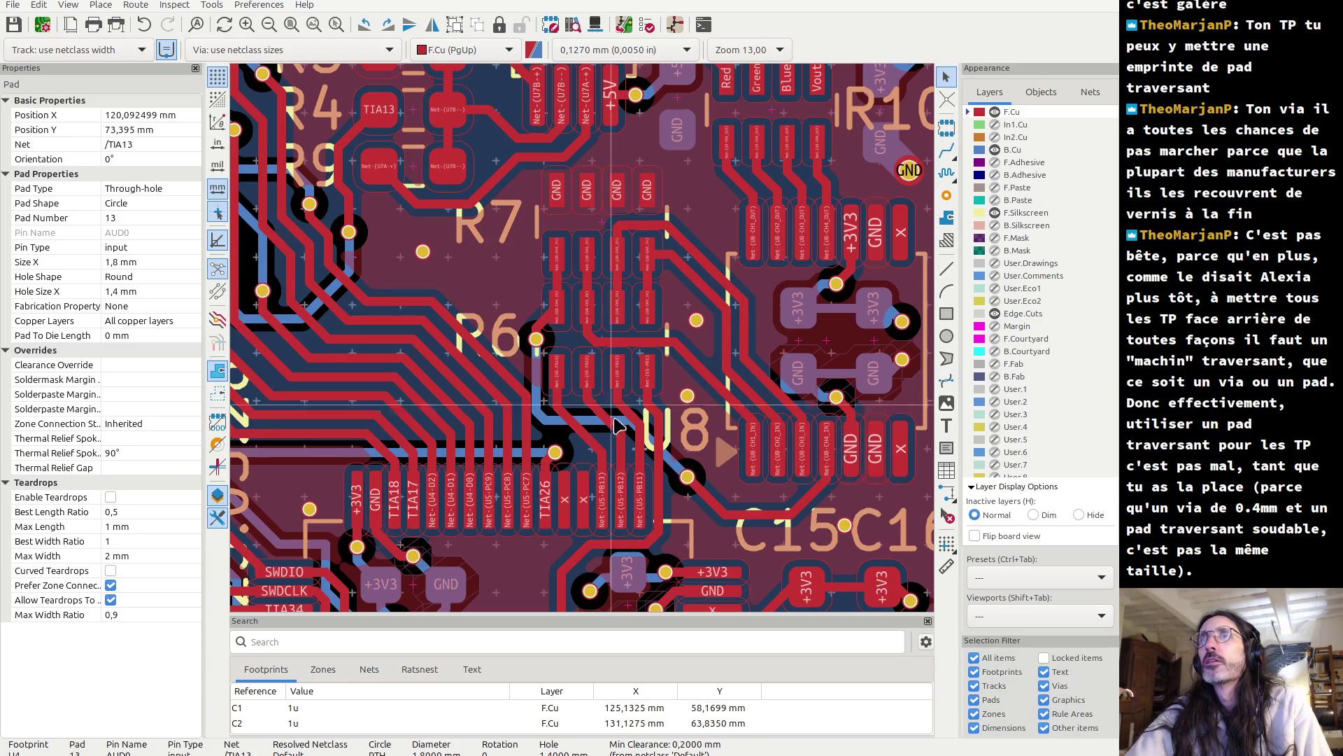
{"action": "scroll", "coordinate": [510, 441], "scroll_direction": "down", "scroll_amount": 5}
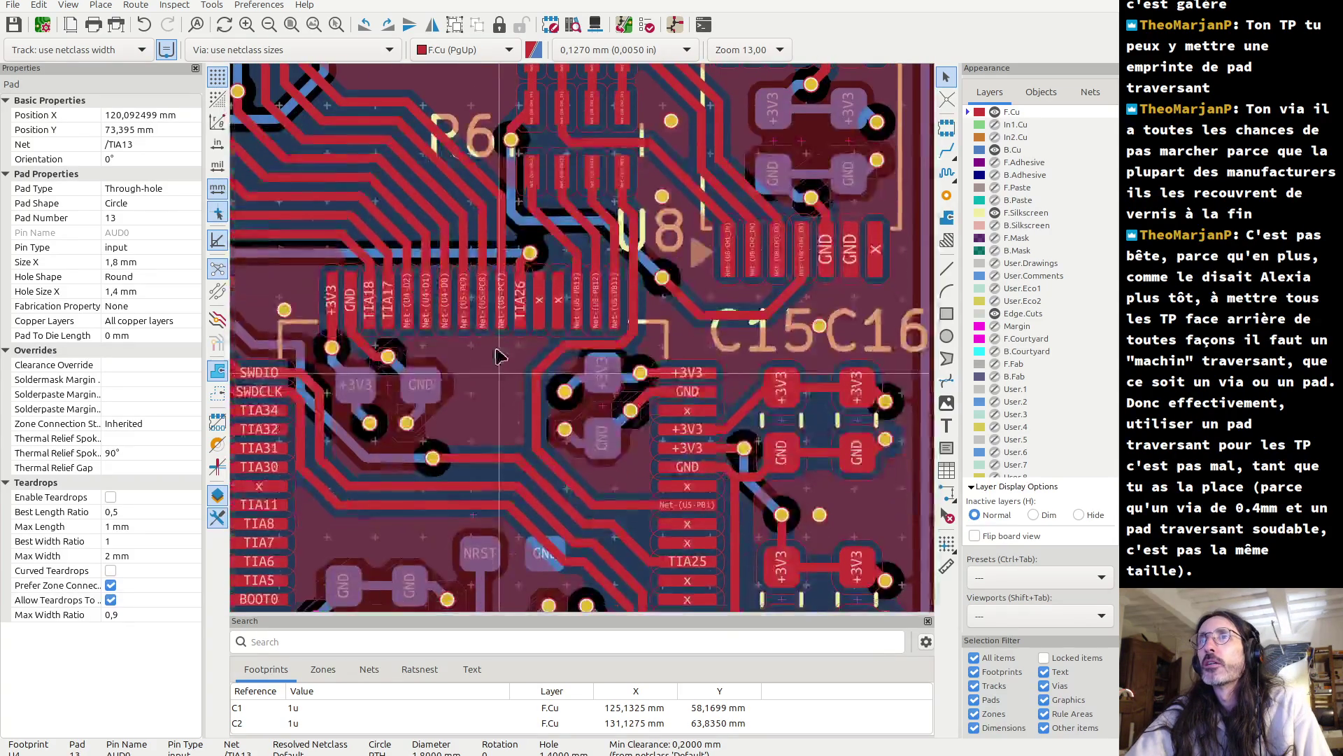
{"action": "scroll", "coordinate": [501, 367], "scroll_direction": "down", "scroll_amount": 1}
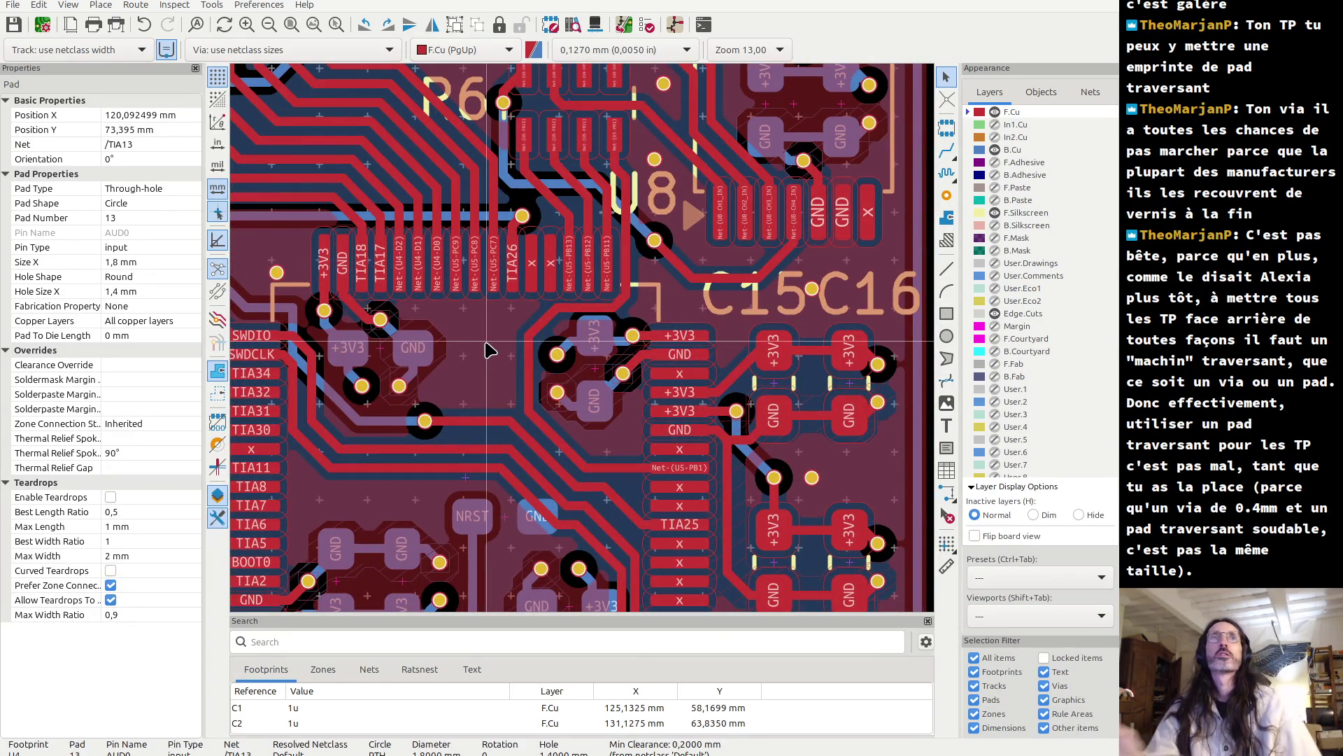
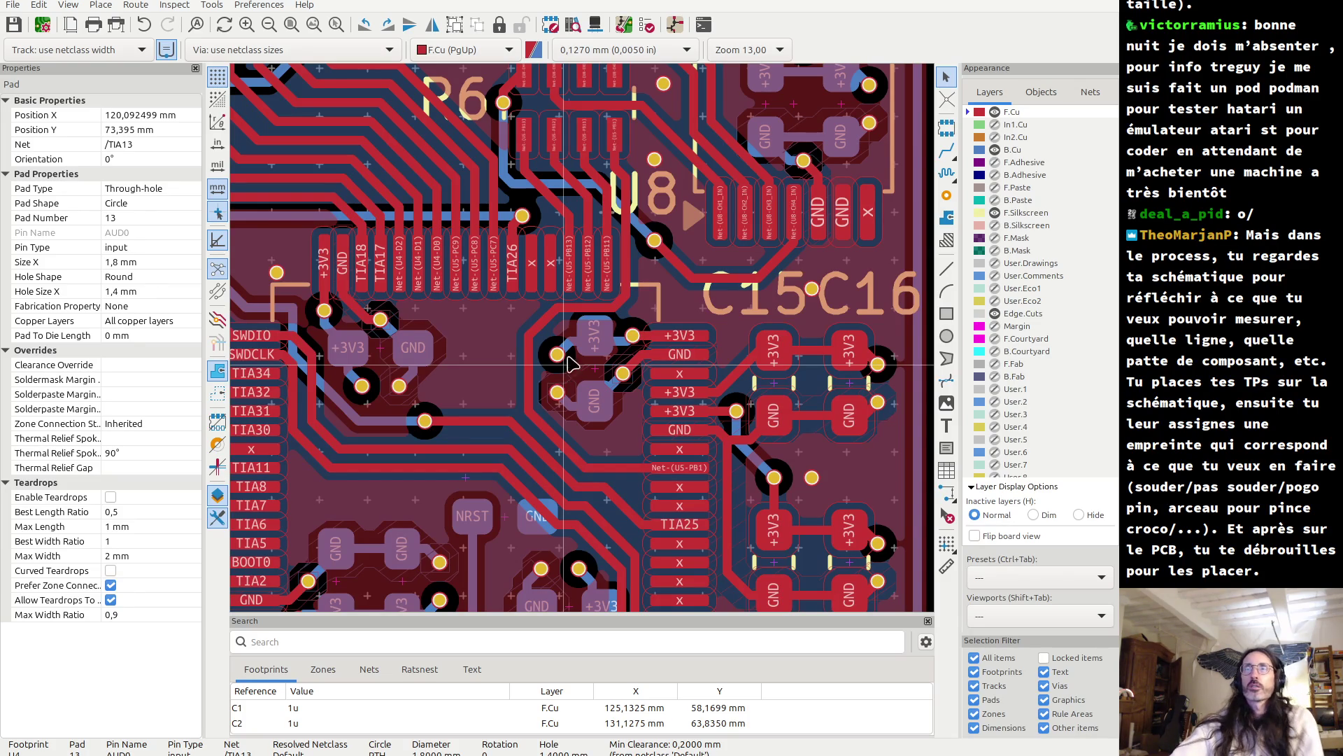
- Select the Net-(U5-PB1) track, expand along connected tracks, and add the U8-CH3_IN, diagonal and vertical tracks
{"action": "left_click", "coordinate": [625, 474]}
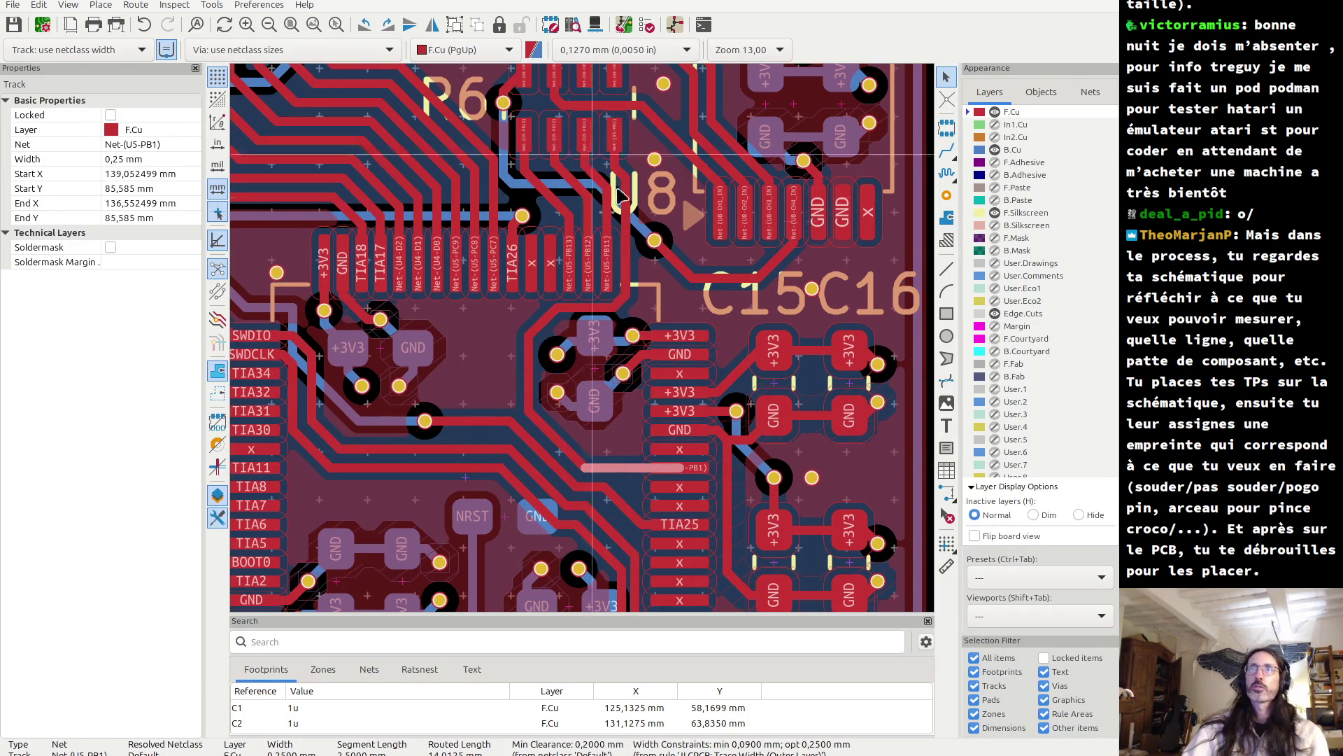
{"action": "left_click", "coordinate": [607, 214], "text": "shift"}
{"action": "left_click", "coordinate": [588, 212], "text": "shift"}
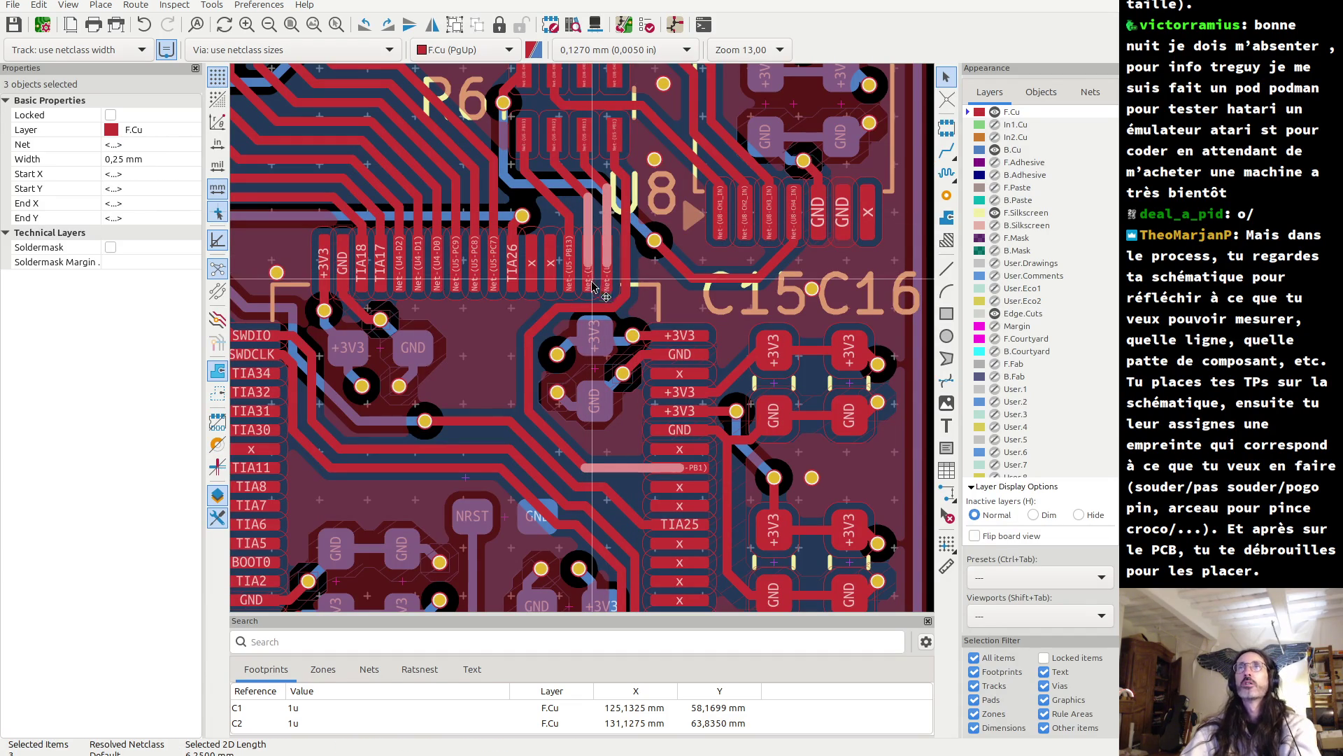
{"action": "key", "text": "u"}
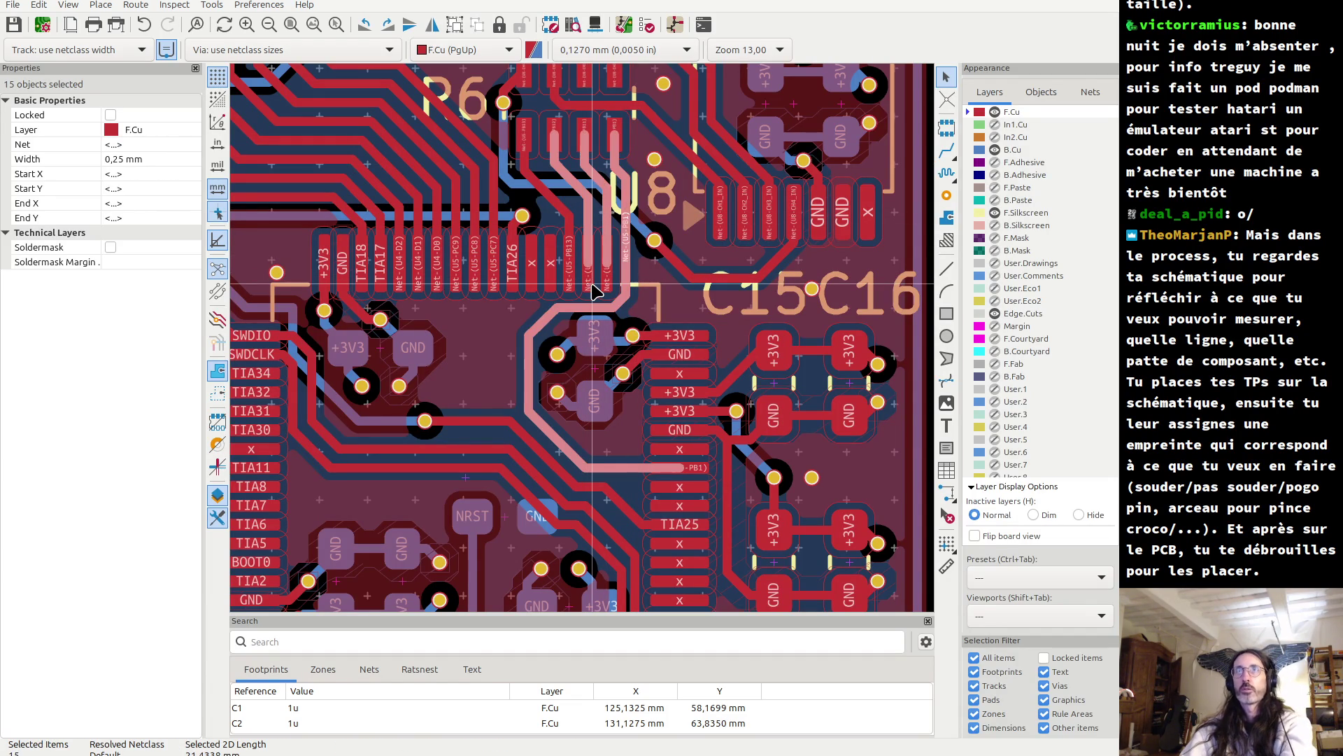
{"action": "scroll", "coordinate": [591, 284], "scroll_direction": "down", "scroll_amount": 2}
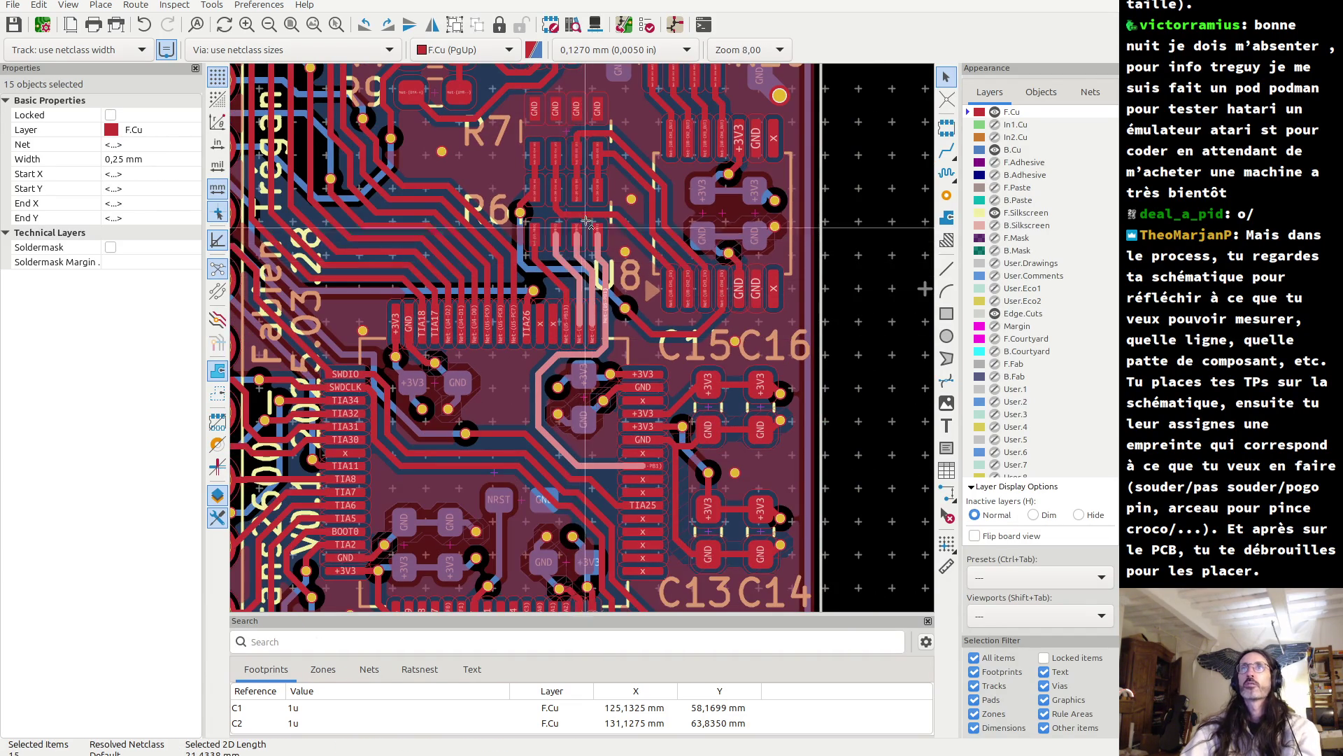
{"action": "left_click", "coordinate": [581, 137], "text": "shift"}
{"action": "left_click", "coordinate": [583, 131], "text": "shift"}
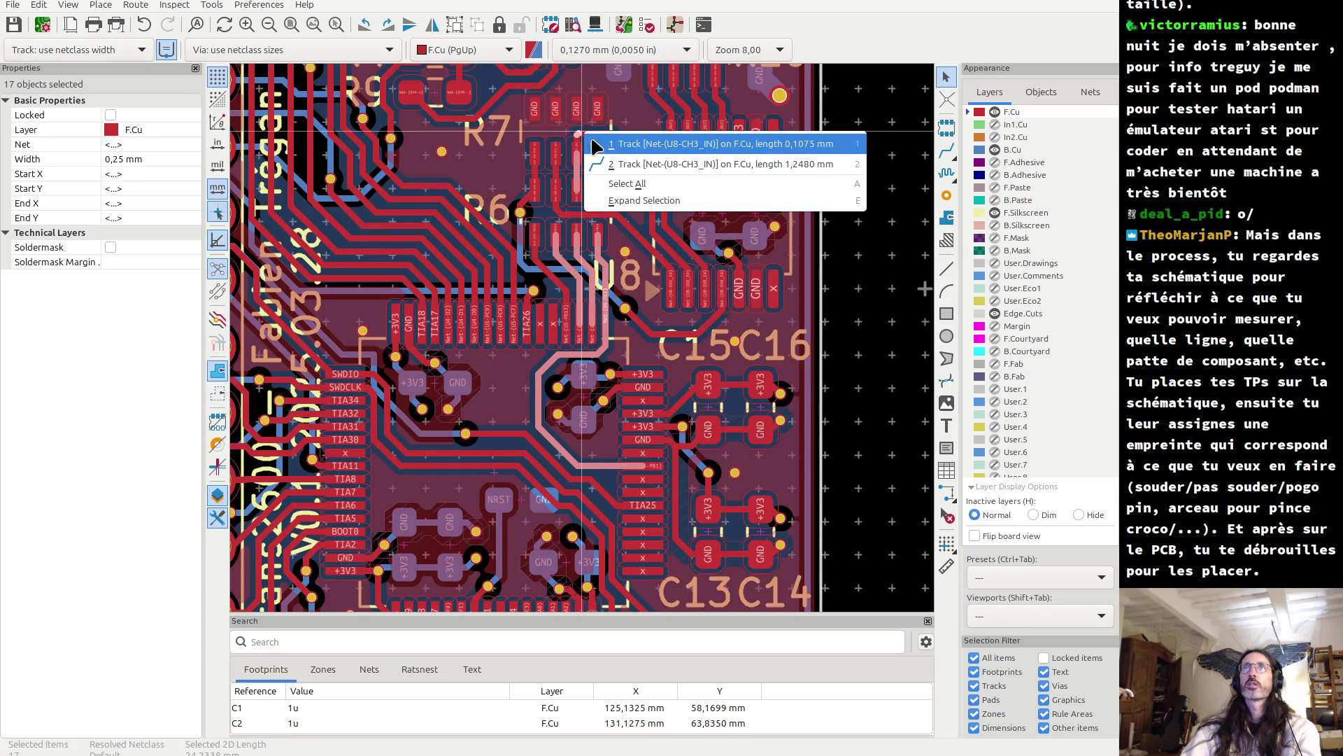
{"action": "left_click", "coordinate": [588, 140]}
{"action": "left_click", "coordinate": [629, 168], "text": "shift"}
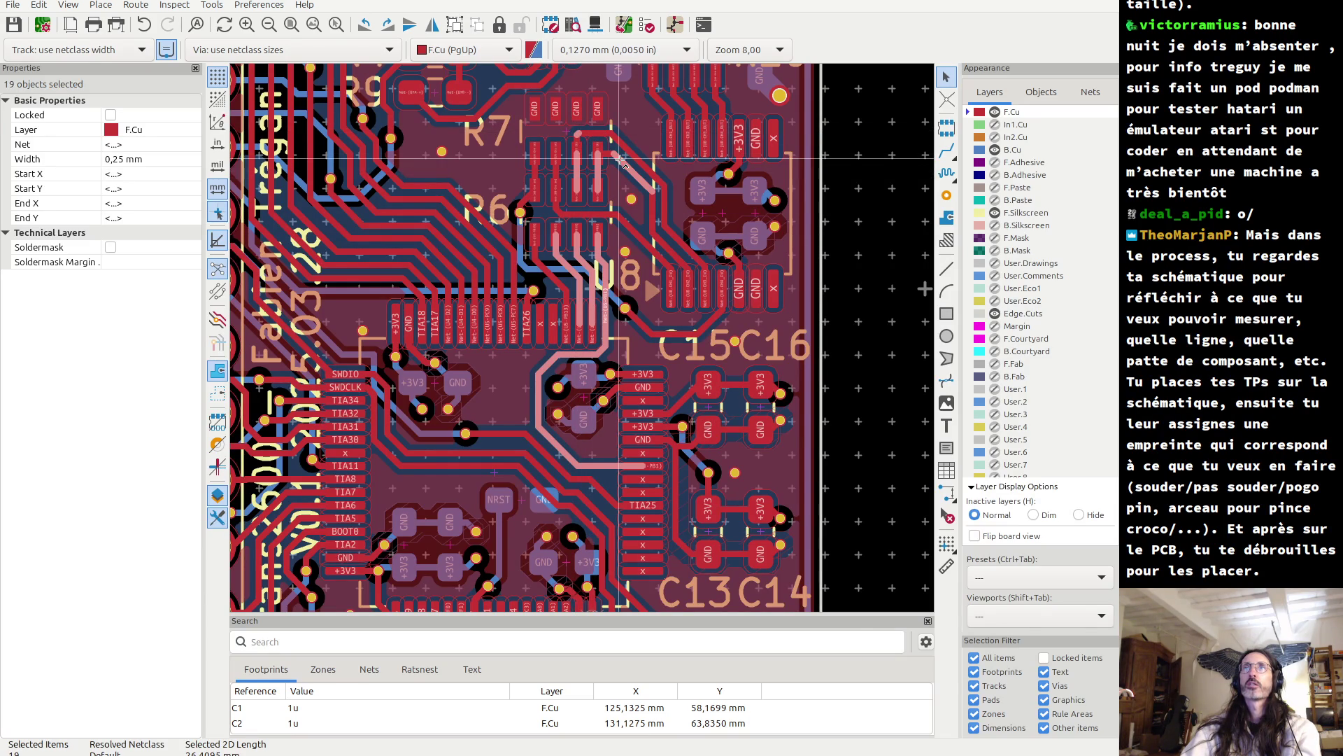
{"action": "left_click", "coordinate": [557, 169], "text": "shift"}
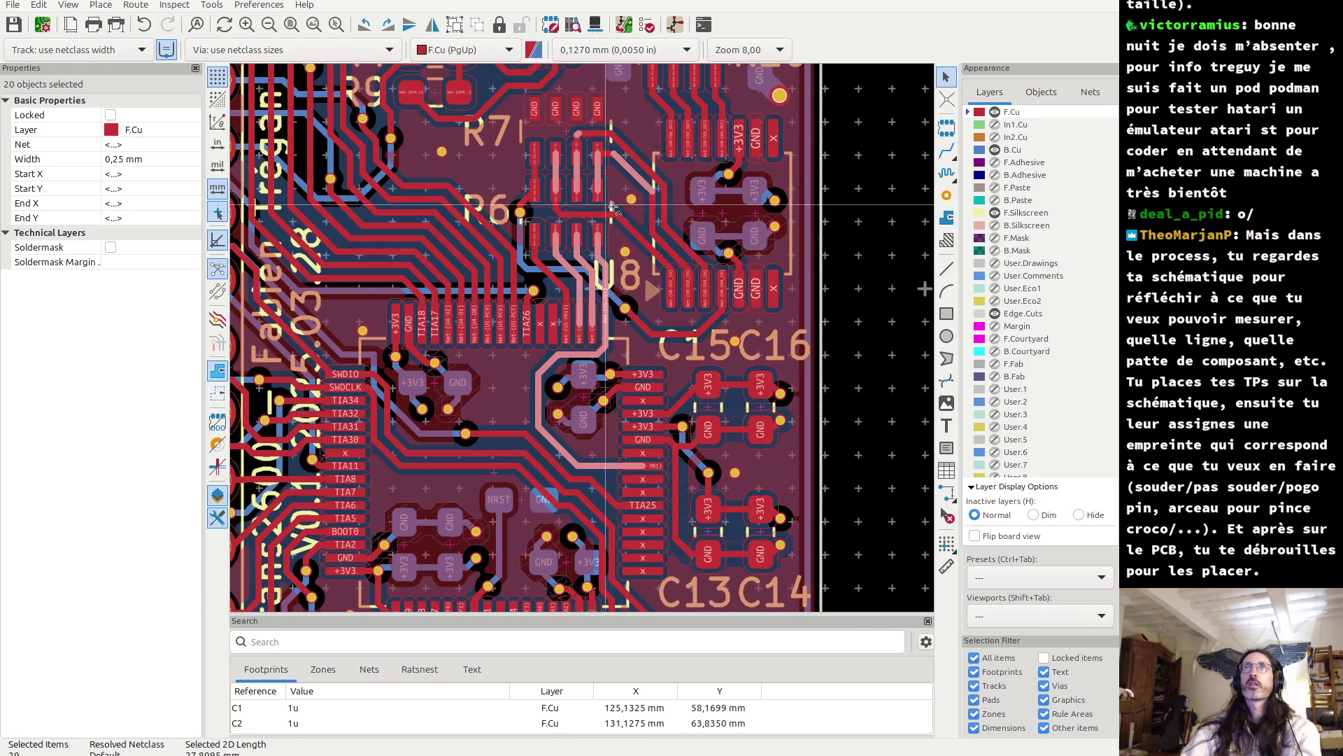
- Add the U8-CH4_IN tracks near C15, including the short 0,3536 mm one, skipping C20
{"action": "left_click", "coordinate": [556, 281], "text": "shift"}
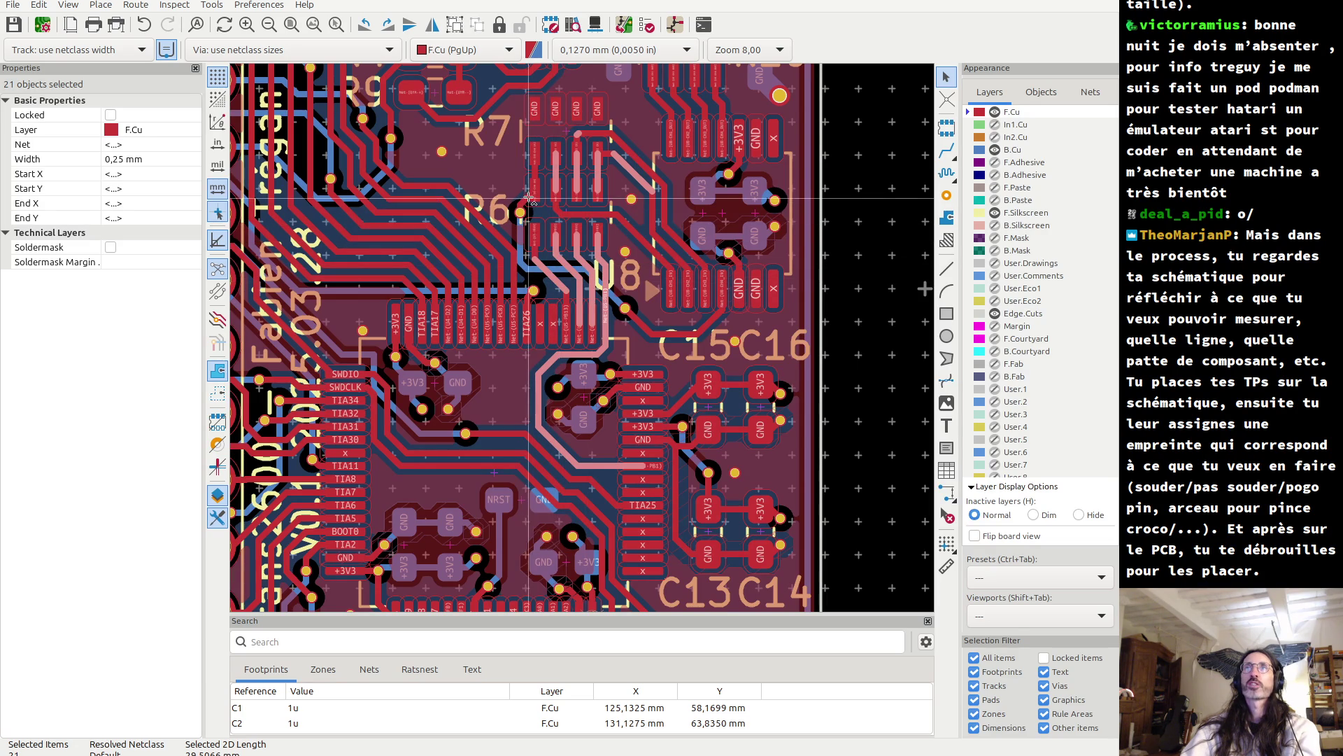
{"action": "left_click", "coordinate": [530, 268], "text": "shift"}
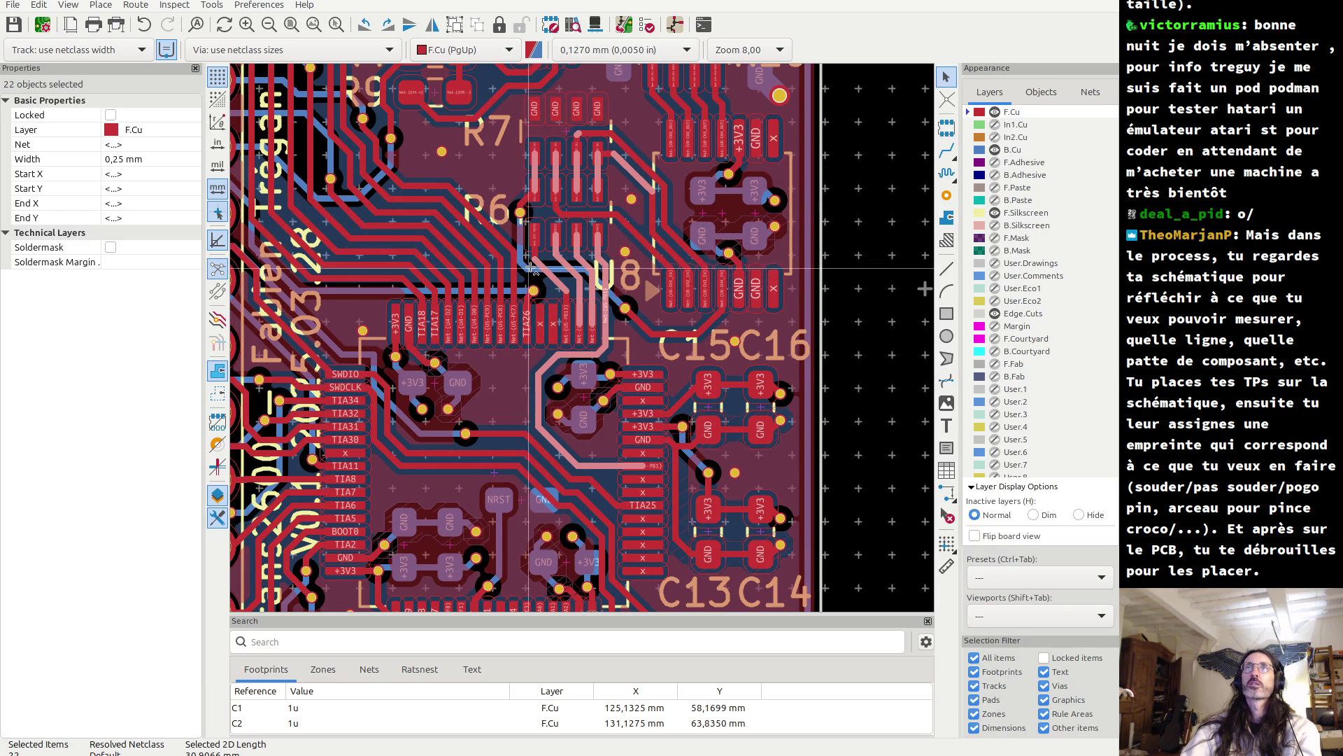
{"action": "left_click", "coordinate": [530, 268], "text": "shift"}
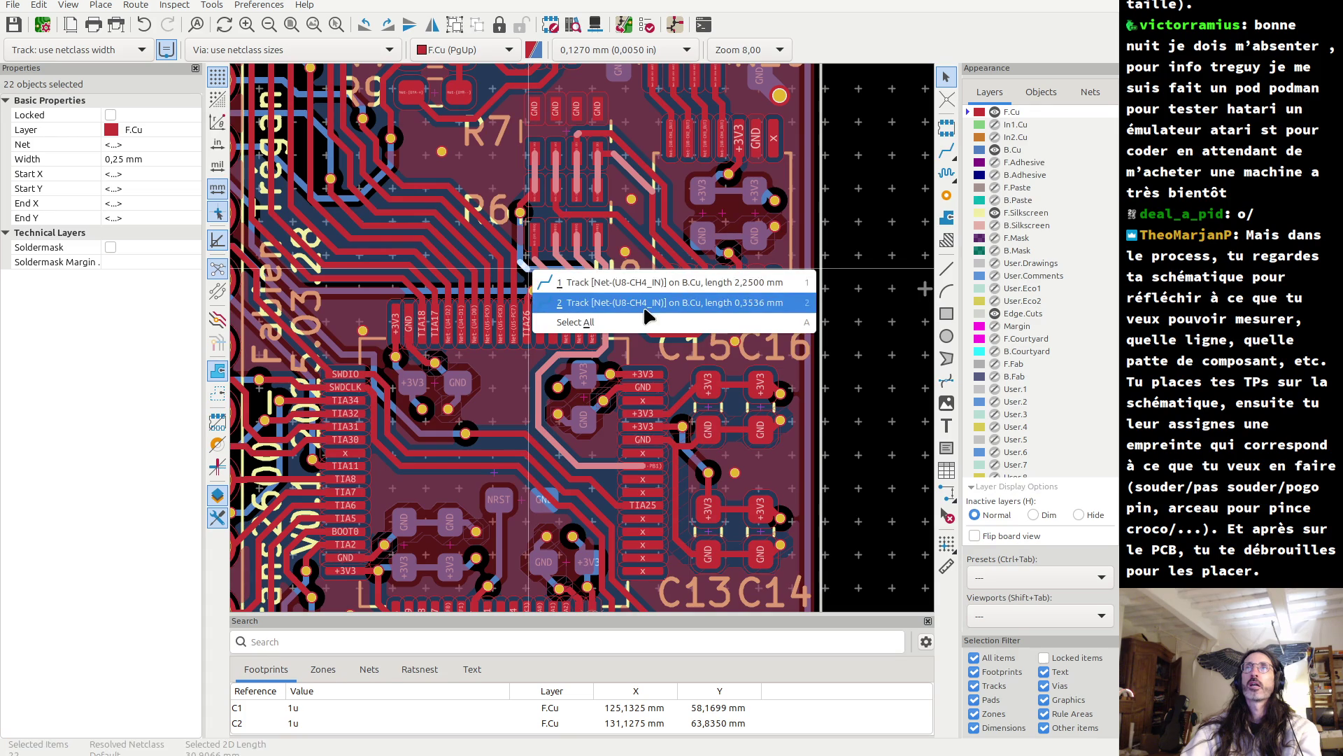
{"action": "left_click", "coordinate": [645, 304]}
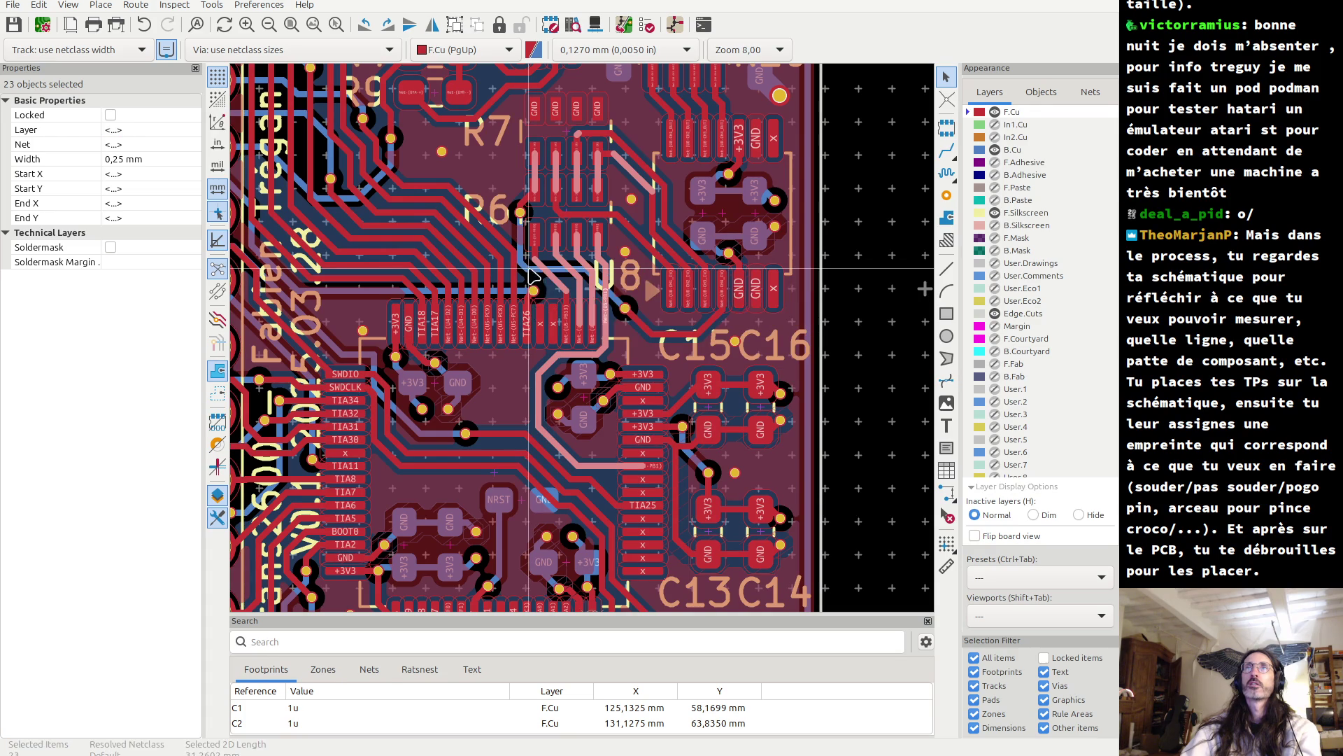
{"action": "left_click", "coordinate": [701, 323], "text": "shift"}
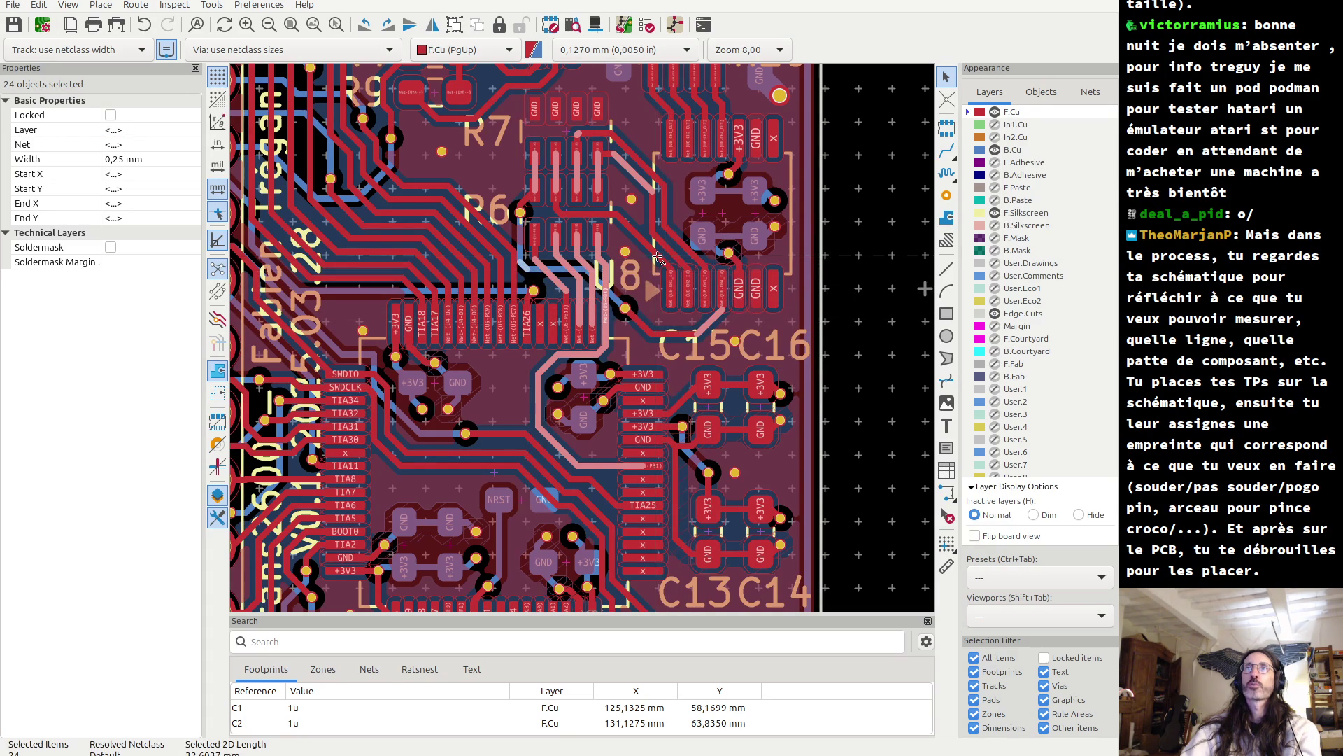
{"action": "left_click", "coordinate": [691, 257], "text": "shift"}
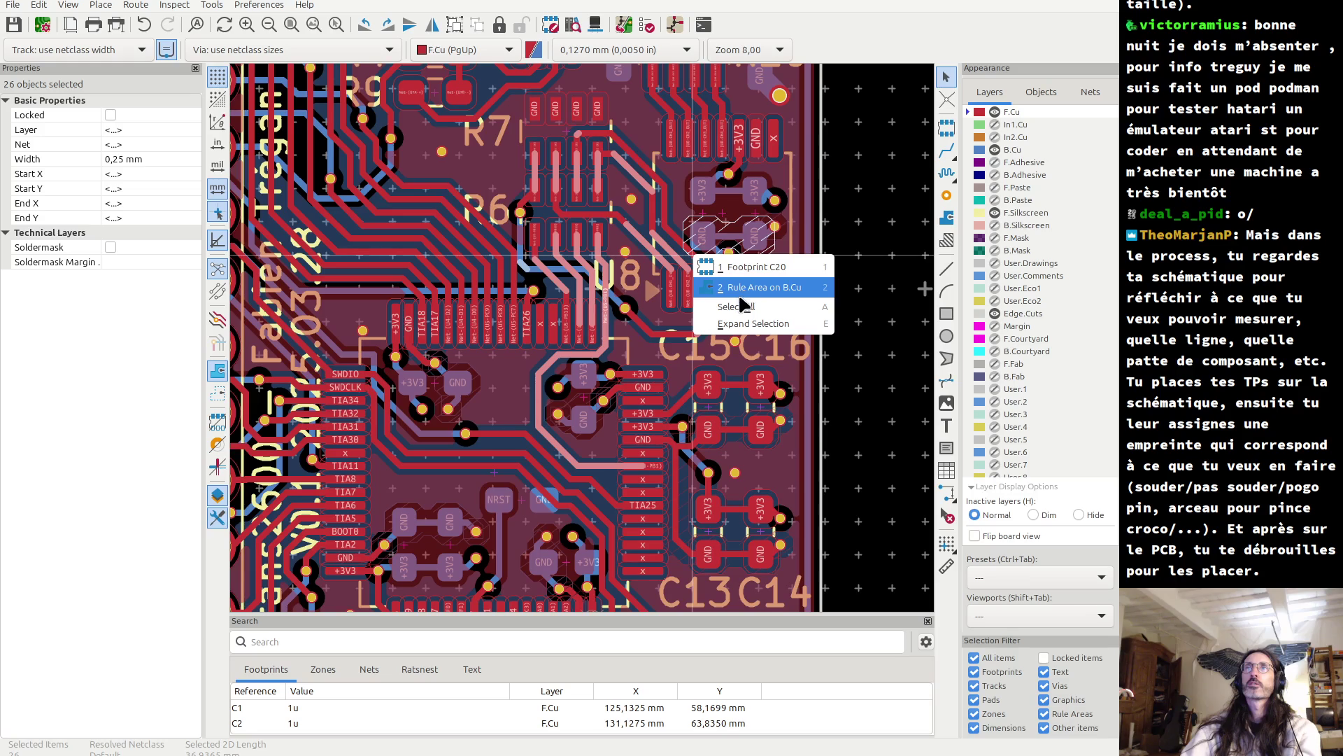
{"action": "left_click", "coordinate": [714, 238]}
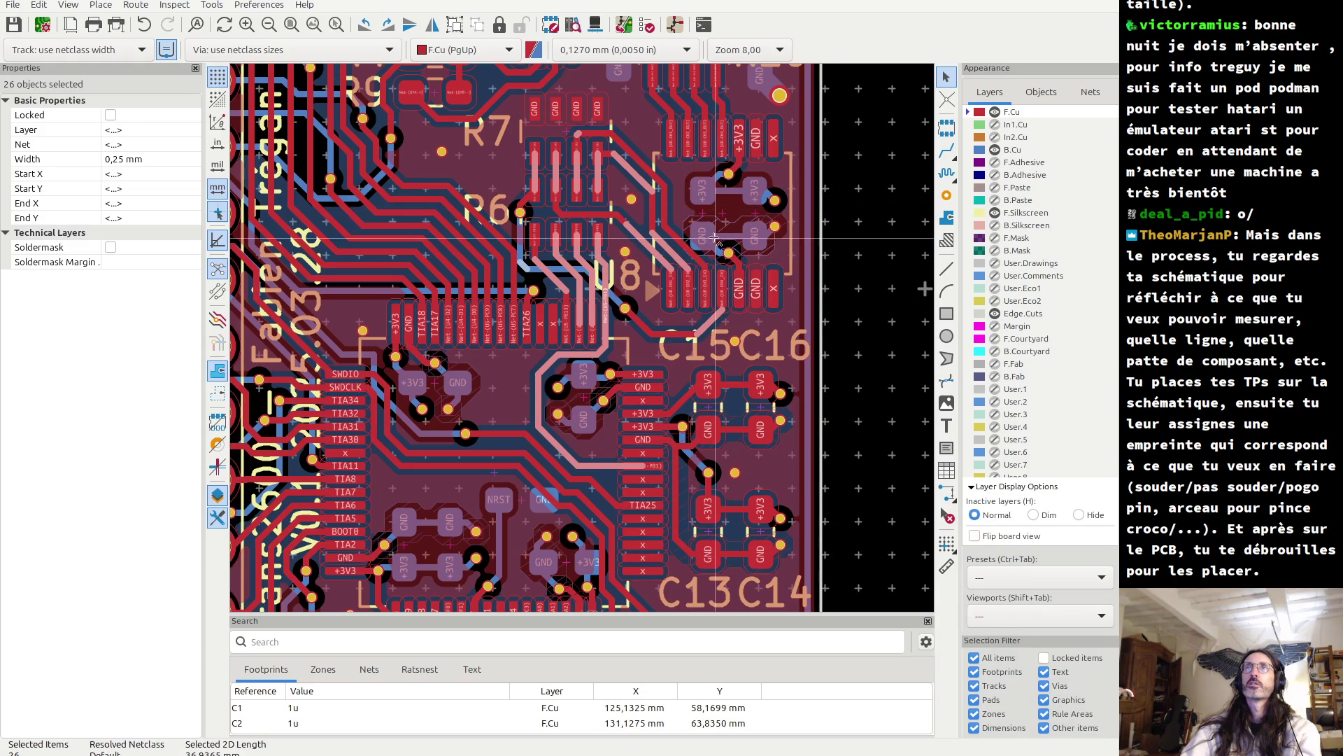
- Add the remaining U8-CH4_OUT tracks to bring the selection to 31 segments, about 41.12 mm
{"action": "left_click", "coordinate": [664, 207], "text": "shift"}
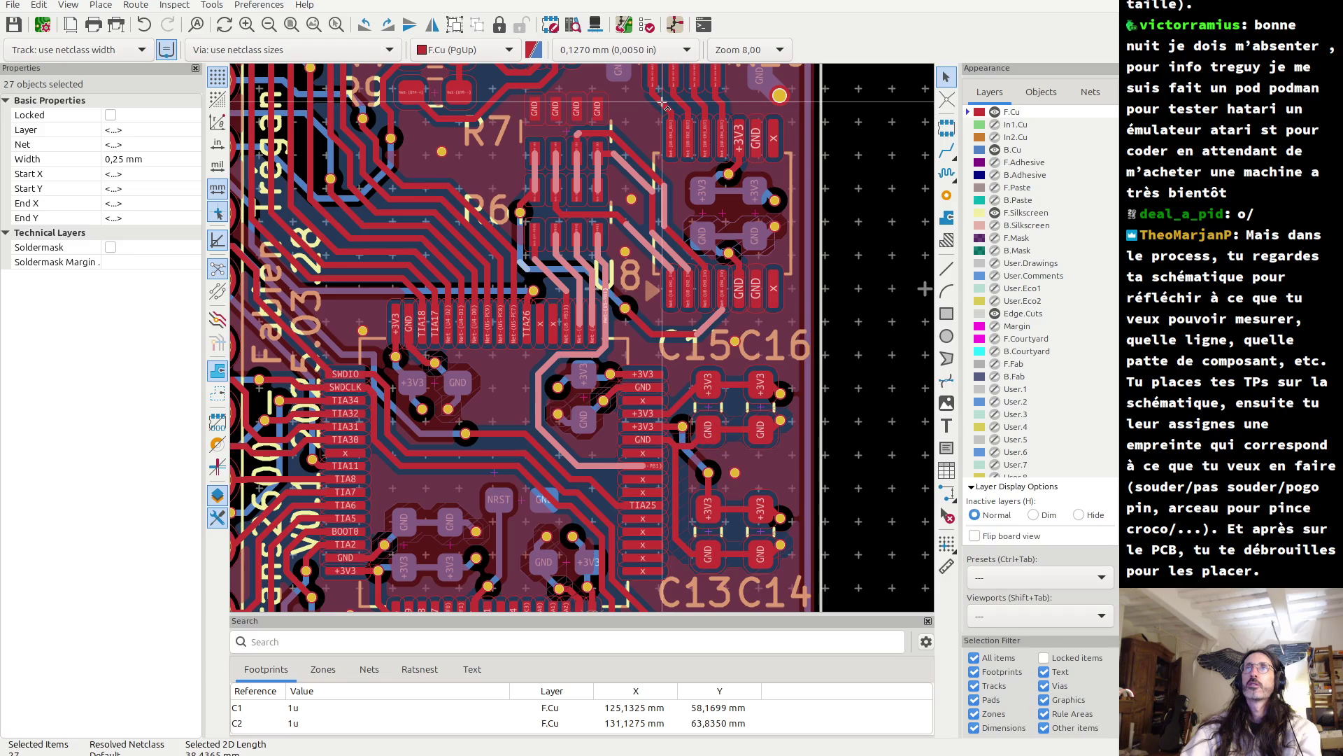
{"action": "left_click", "coordinate": [680, 107], "text": "shift"}
{"action": "left_click", "coordinate": [698, 103], "text": "shift"}
{"action": "left_click", "coordinate": [719, 103], "text": "shift"}
{"action": "left_click", "coordinate": [719, 104], "text": "shift"}
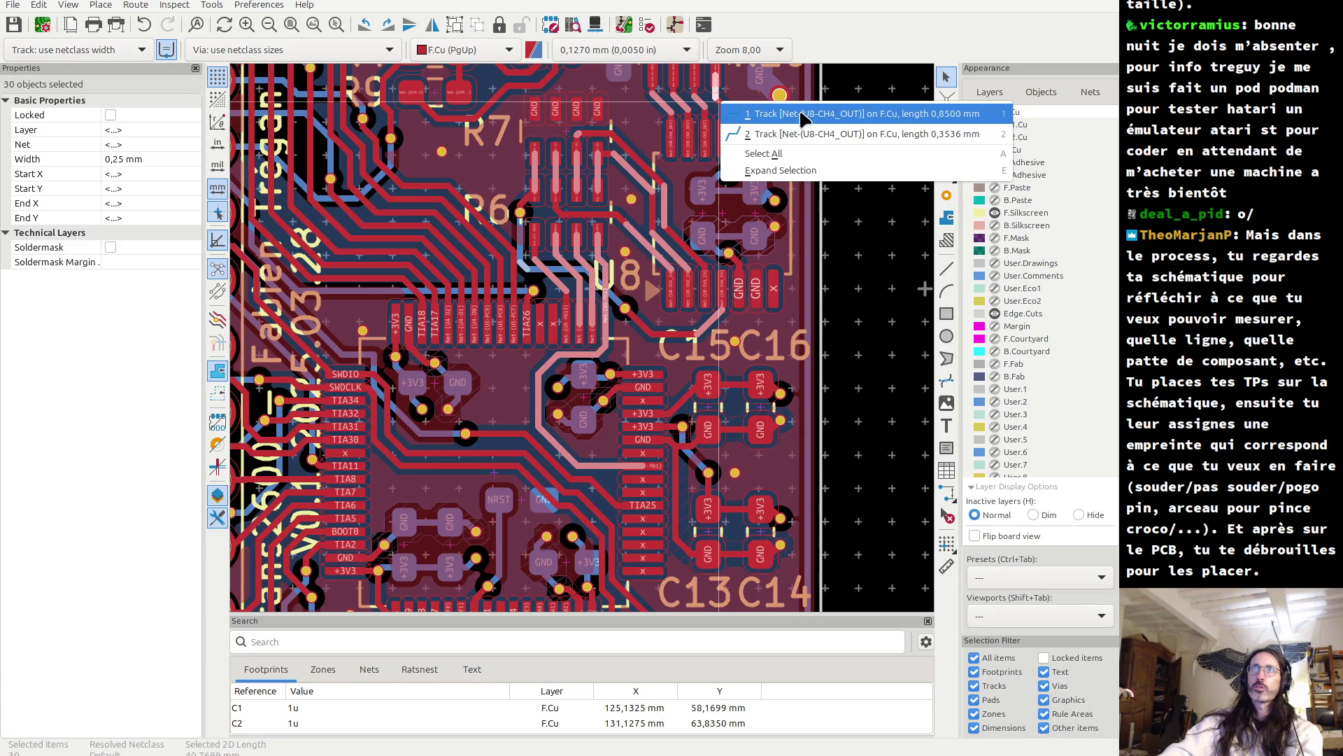
{"action": "left_click", "coordinate": [826, 134]}
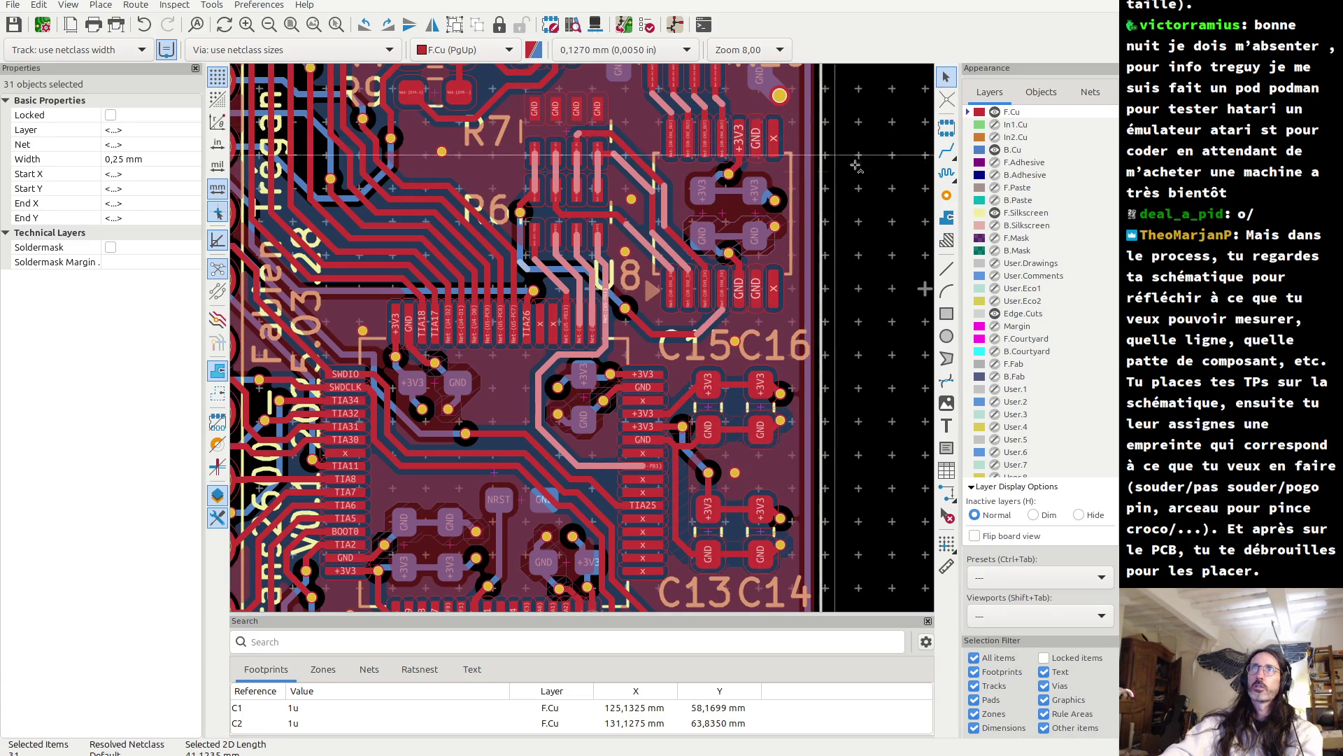
{"action": "scroll", "coordinate": [839, 157], "scroll_direction": "down", "scroll_amount": 1}
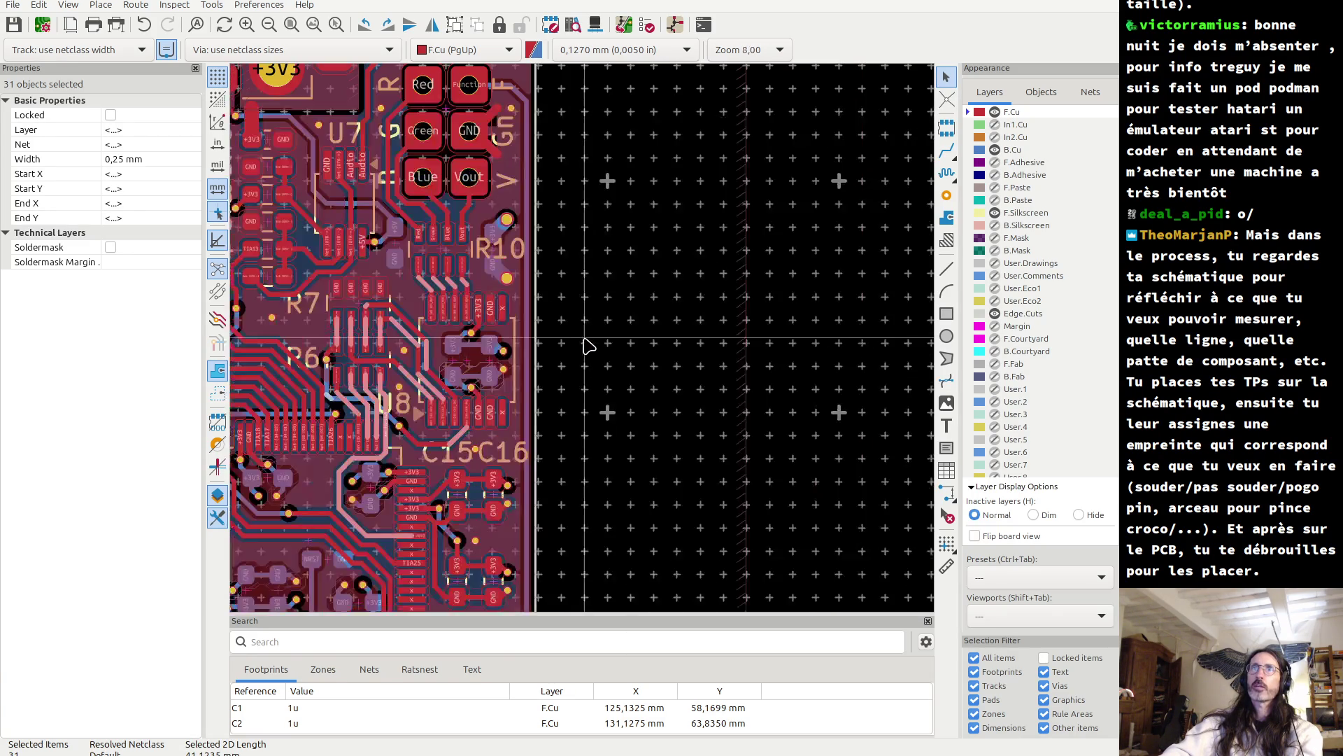
- Add the Vout, Blue and Green pad traces and expand along their routes to 74 objects, about 86.57 mm
{"action": "scroll", "coordinate": [586, 344], "scroll_direction": "down", "scroll_amount": 3}
{"action": "scroll", "coordinate": [615, 264], "scroll_direction": "up", "scroll_amount": 1}
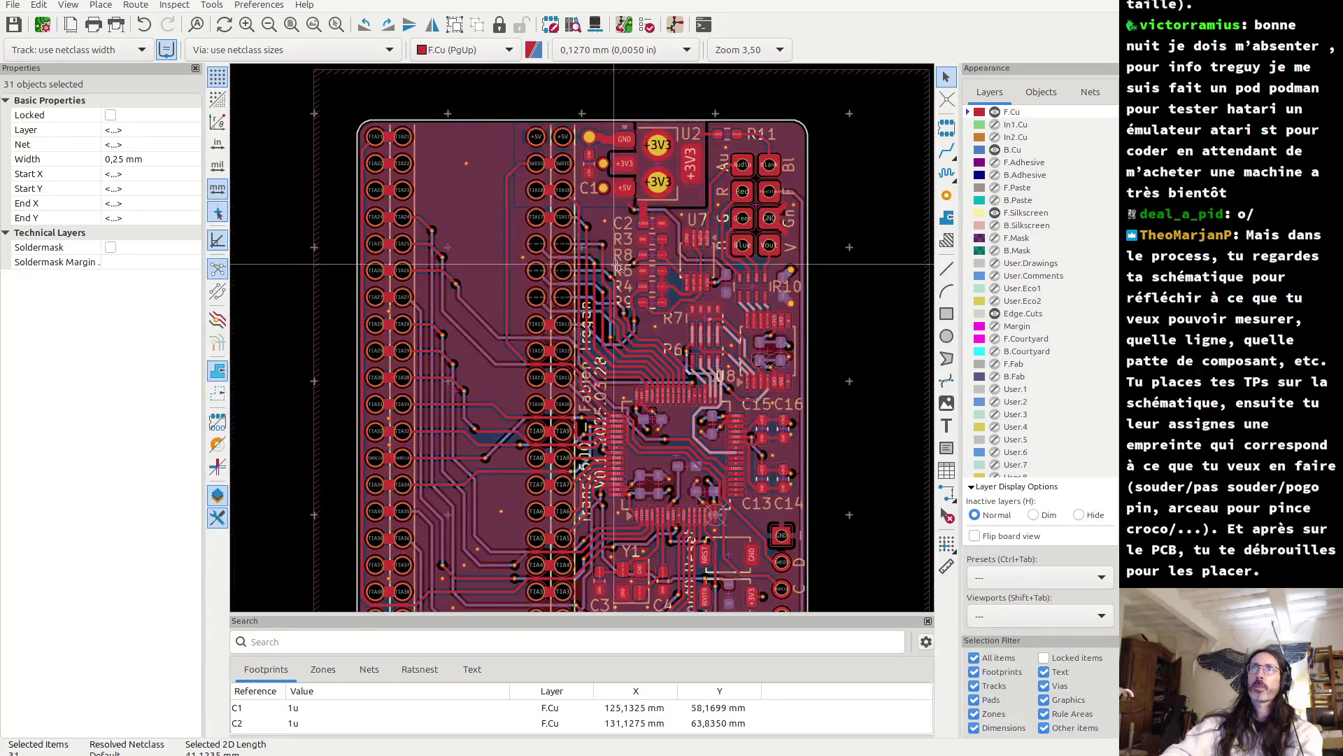
{"action": "scroll", "coordinate": [672, 263], "scroll_direction": "up", "scroll_amount": 1}
{"action": "scroll", "coordinate": [700, 263], "scroll_direction": "down", "scroll_amount": 1}
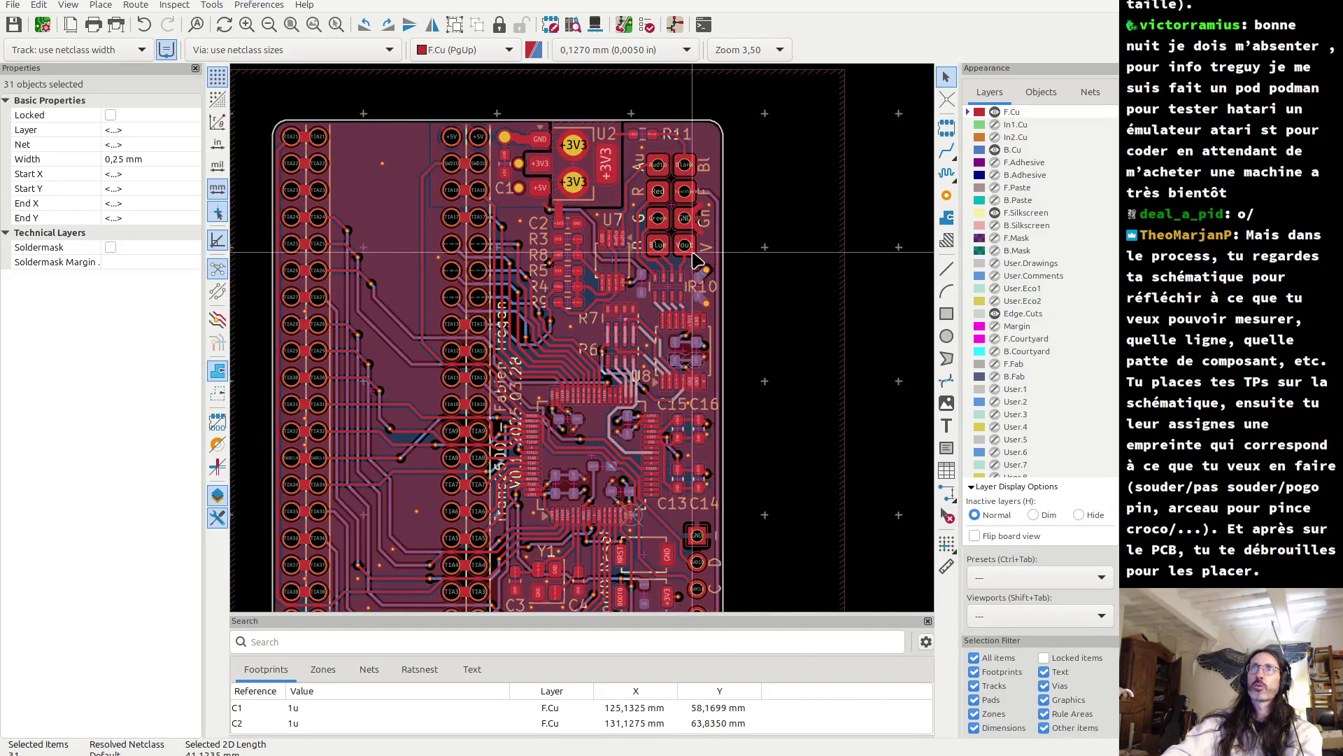
{"action": "scroll", "coordinate": [697, 261], "scroll_direction": "up", "scroll_amount": 3}
{"action": "left_click", "coordinate": [619, 368], "text": "shift"}
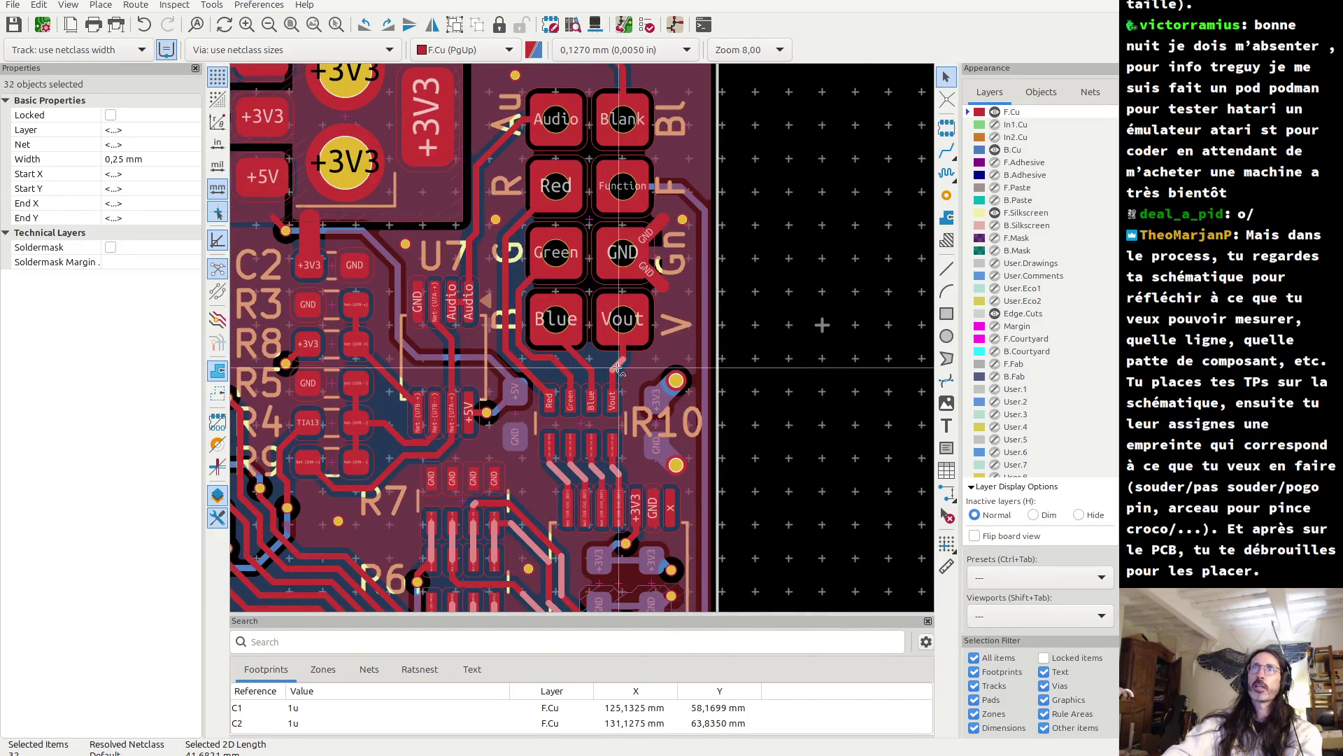
{"action": "left_click", "coordinate": [575, 358], "text": "shift"}
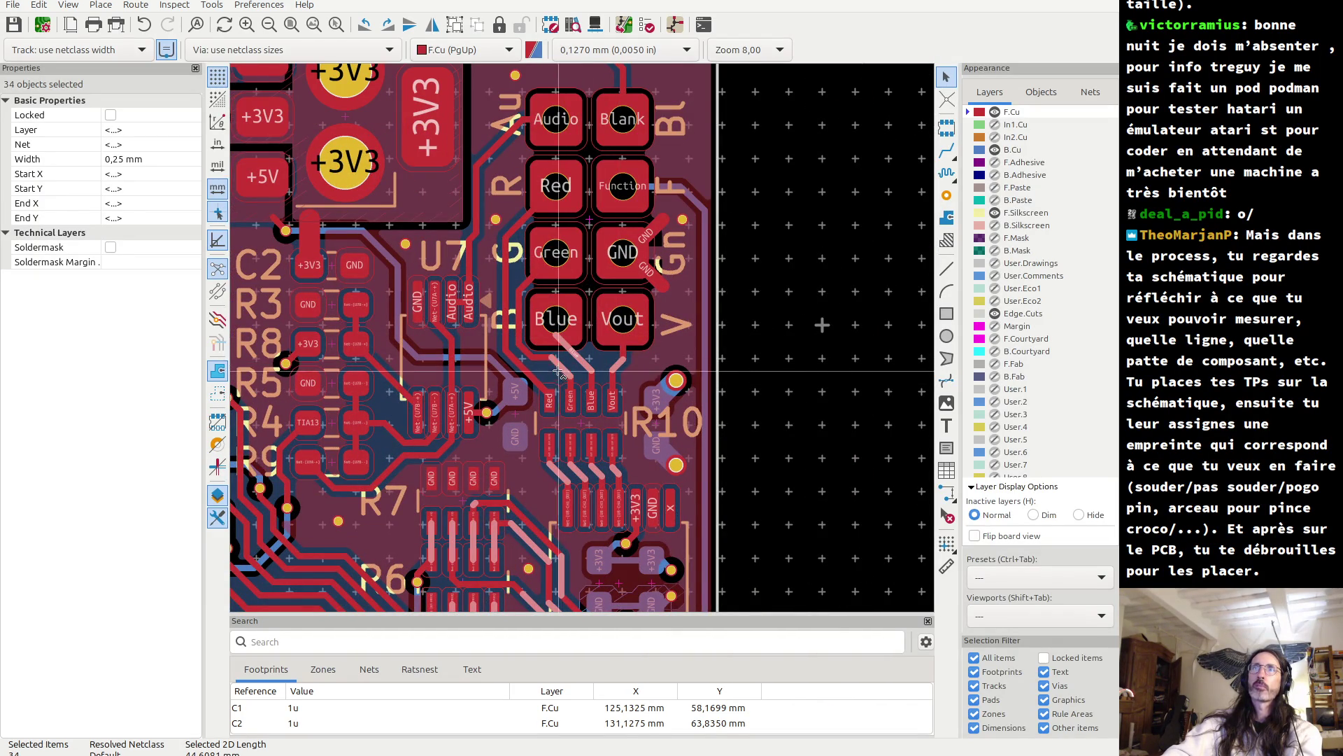
{"action": "left_click", "coordinate": [505, 343], "text": "shift"}
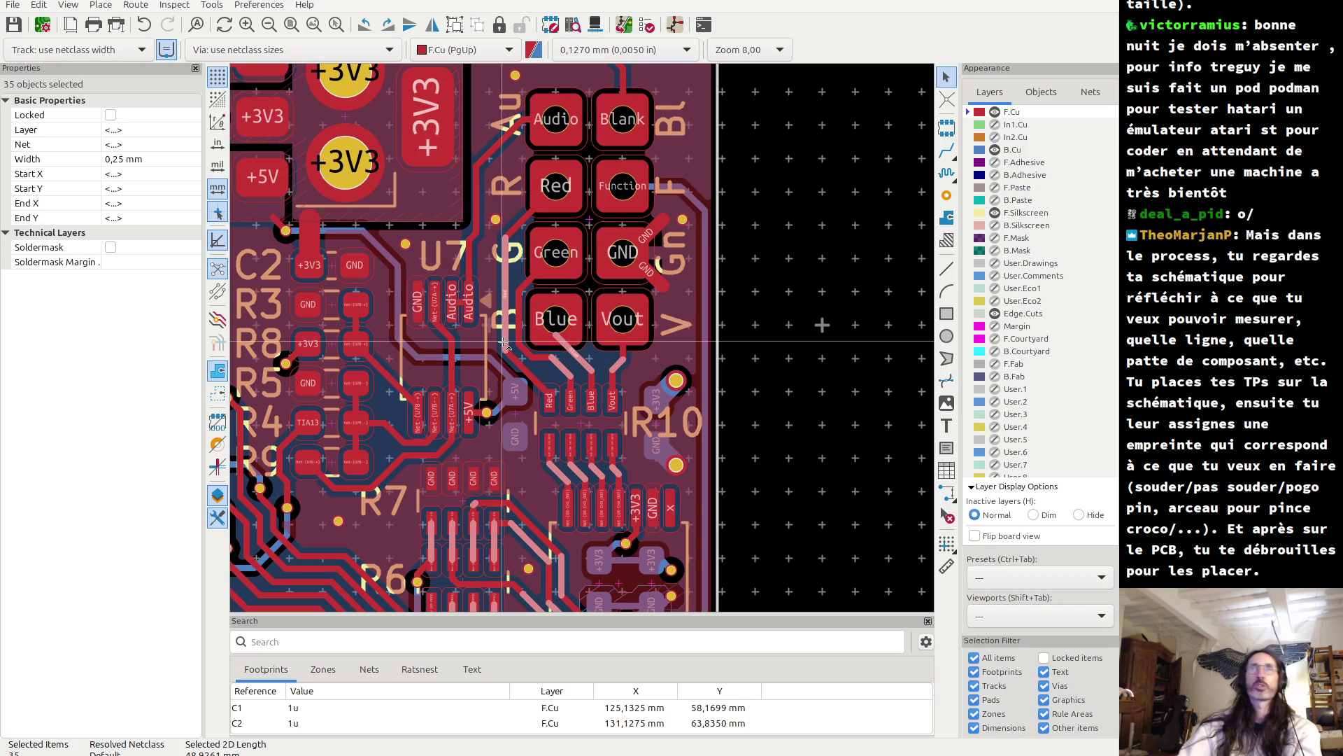
{"action": "key", "text": "u"}
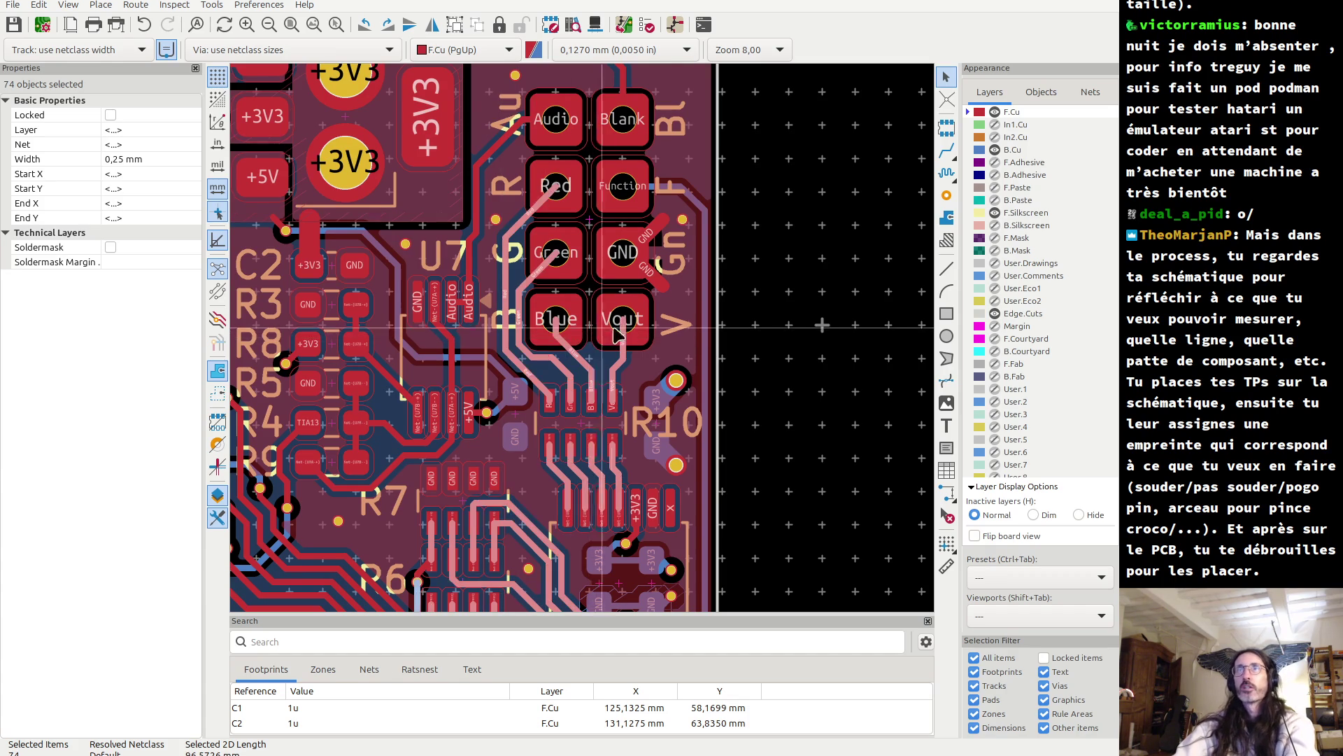
{"action": "scroll", "coordinate": [603, 335], "scroll_direction": "down", "scroll_amount": 2}
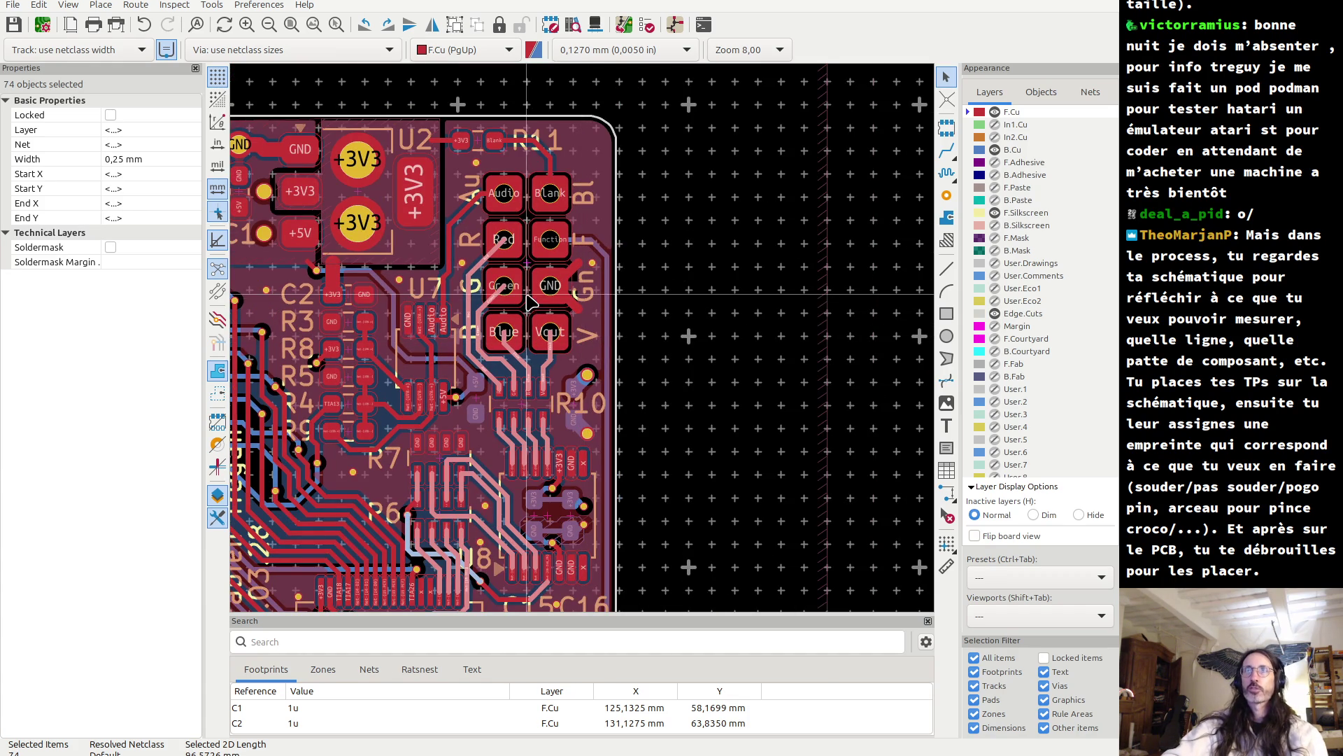
{"action": "scroll", "coordinate": [699, 300], "scroll_direction": "down", "scroll_amount": 3}
{"action": "scroll", "coordinate": [765, 224], "scroll_direction": "up", "scroll_amount": 2}
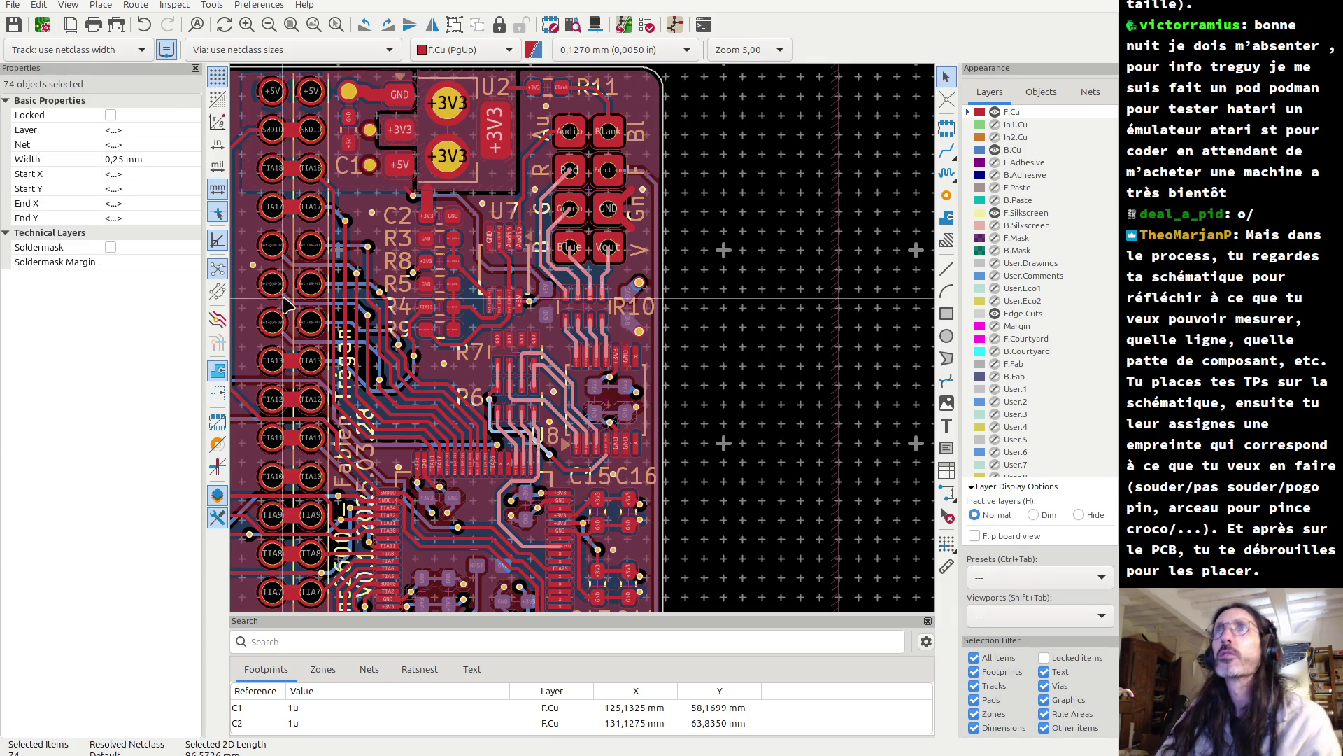
{"action": "scroll", "coordinate": [528, 319], "scroll_direction": "up", "scroll_amount": 2}
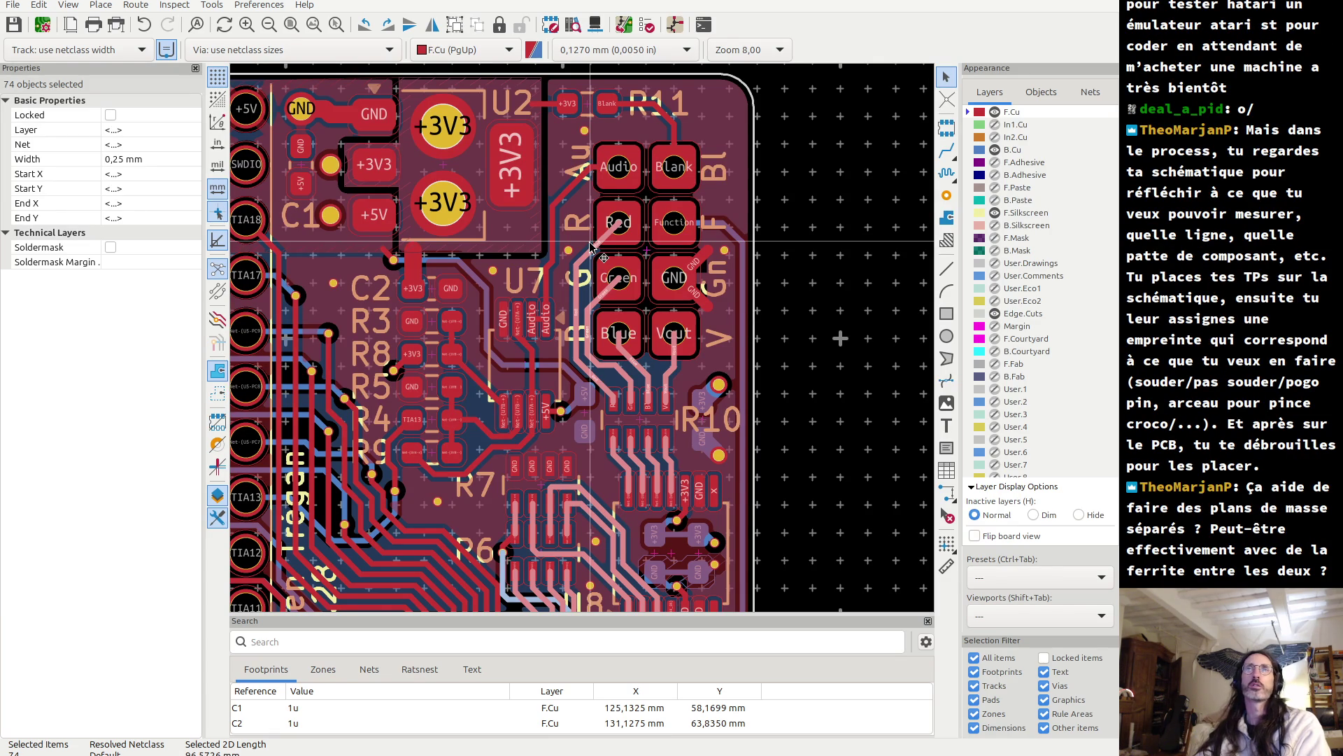
{"action": "scroll", "coordinate": [569, 249], "scroll_direction": "up", "scroll_amount": 6}
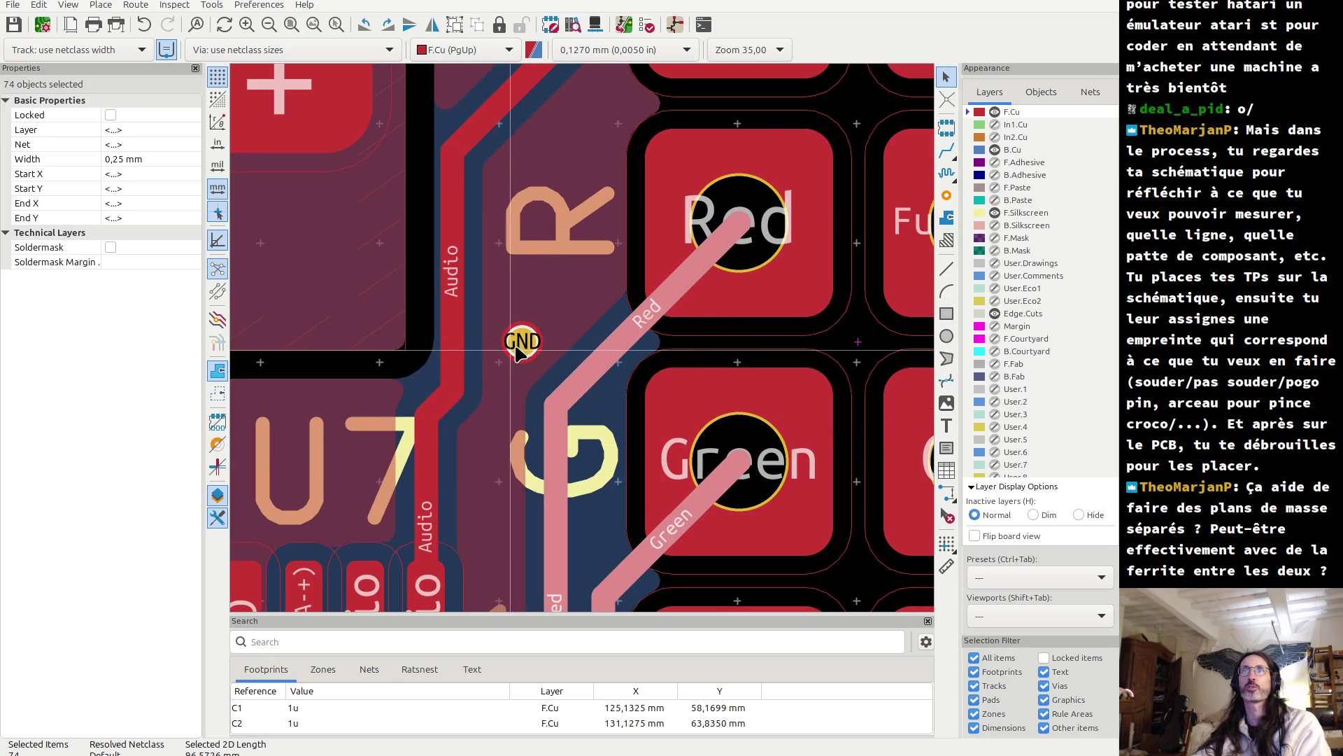
{"action": "scroll", "coordinate": [586, 343], "scroll_direction": "down", "scroll_amount": 4}
{"action": "scroll", "coordinate": [586, 342], "scroll_direction": "down", "scroll_amount": 2}
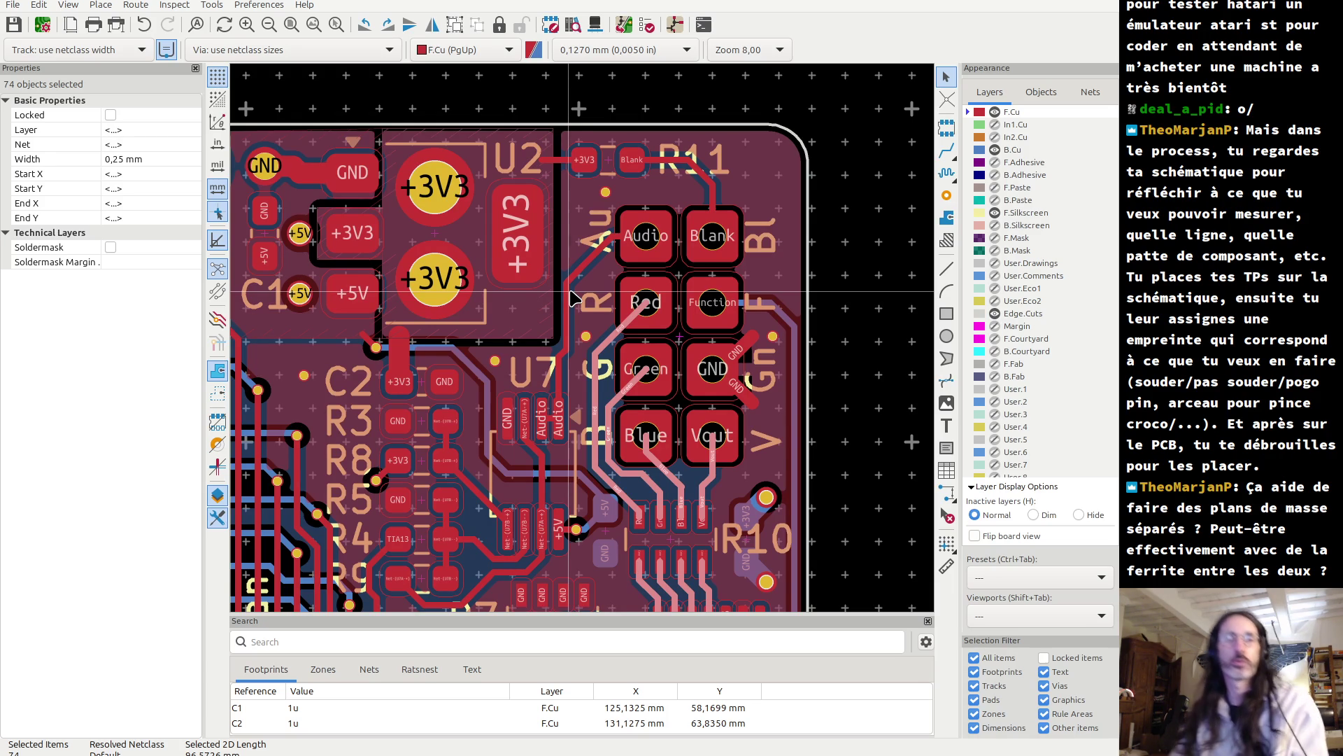
{"action": "key", "text": "alt+Tab"}
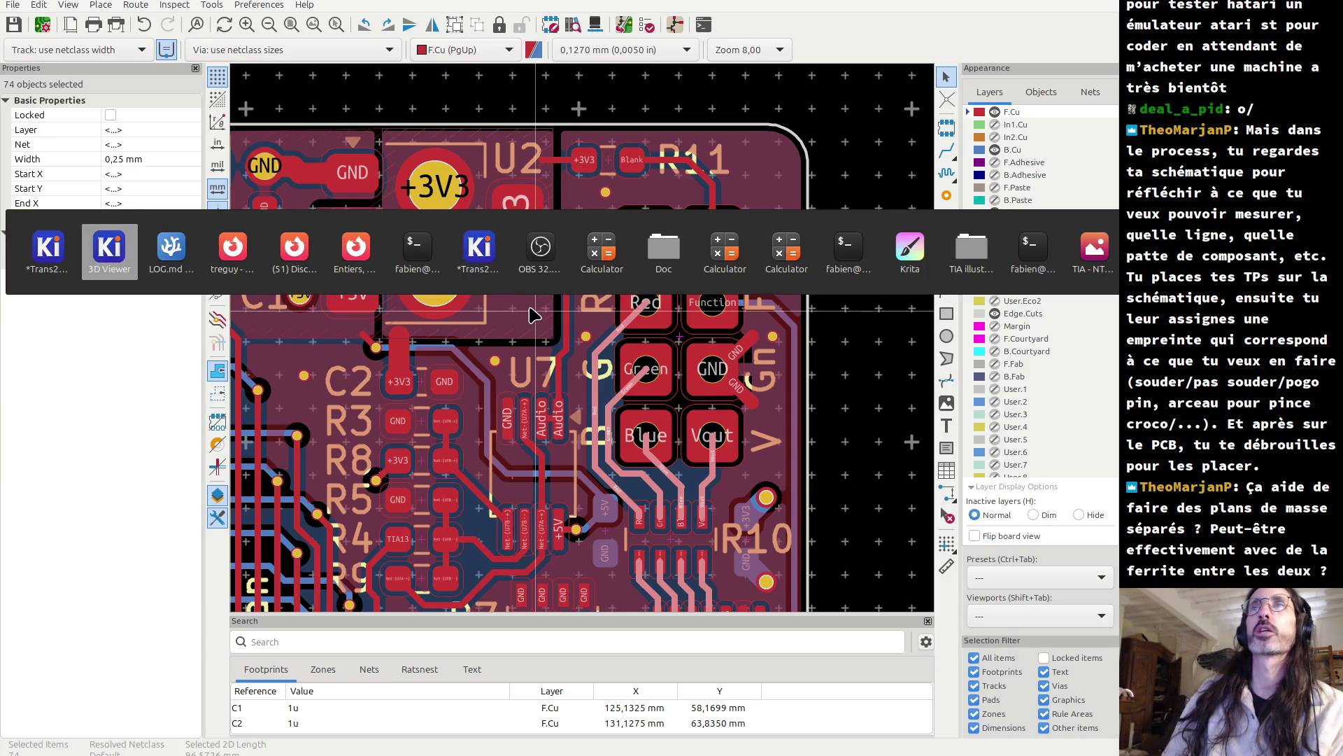
{"action": "mouse_move", "coordinate": [224, 272]}
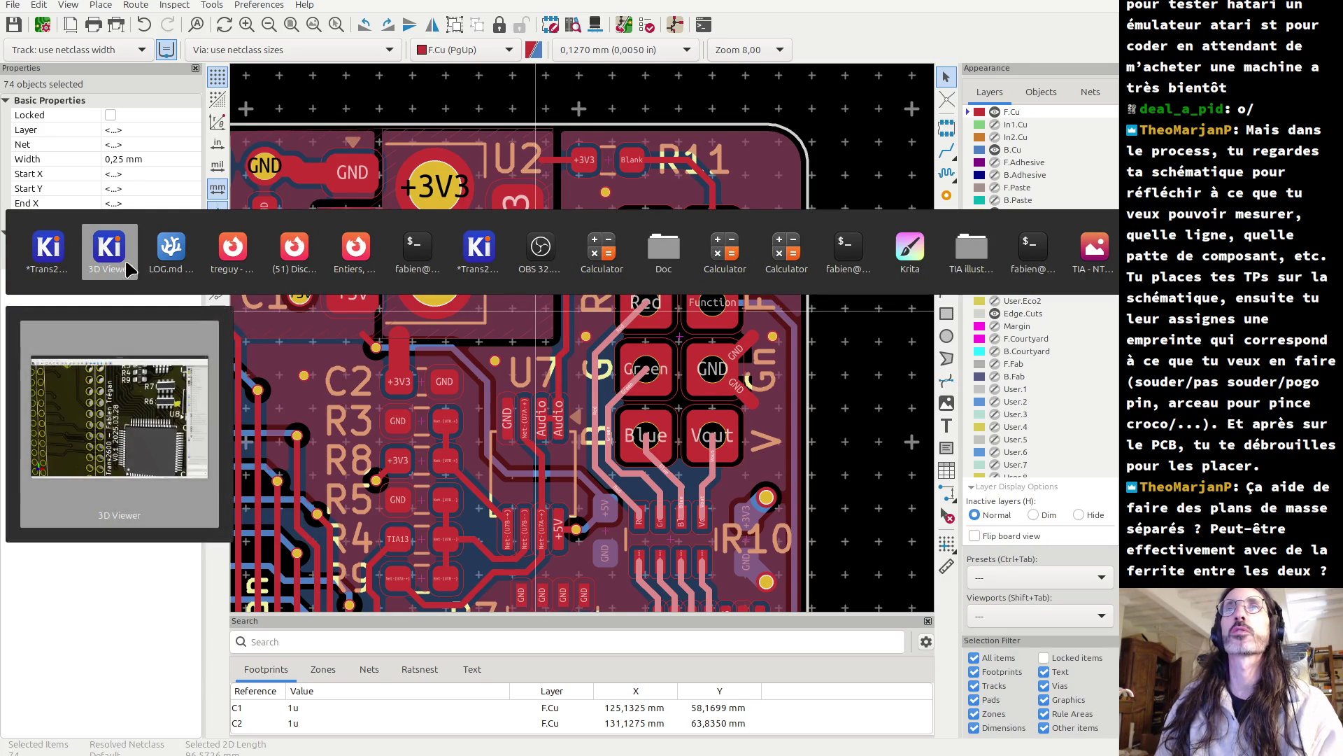
{"action": "mouse_move", "coordinate": [154, 263]}
{"action": "mouse_move", "coordinate": [287, 273]}
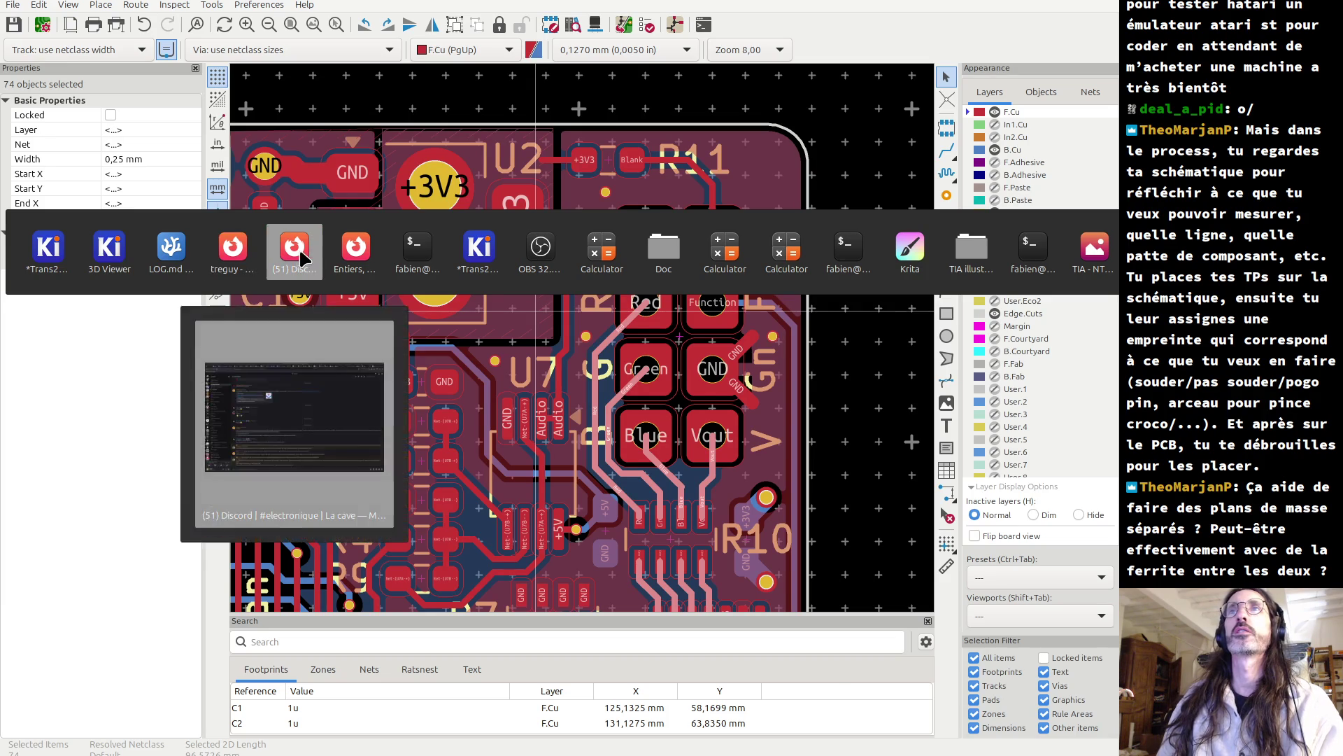
{"action": "key", "text": "Escape"}
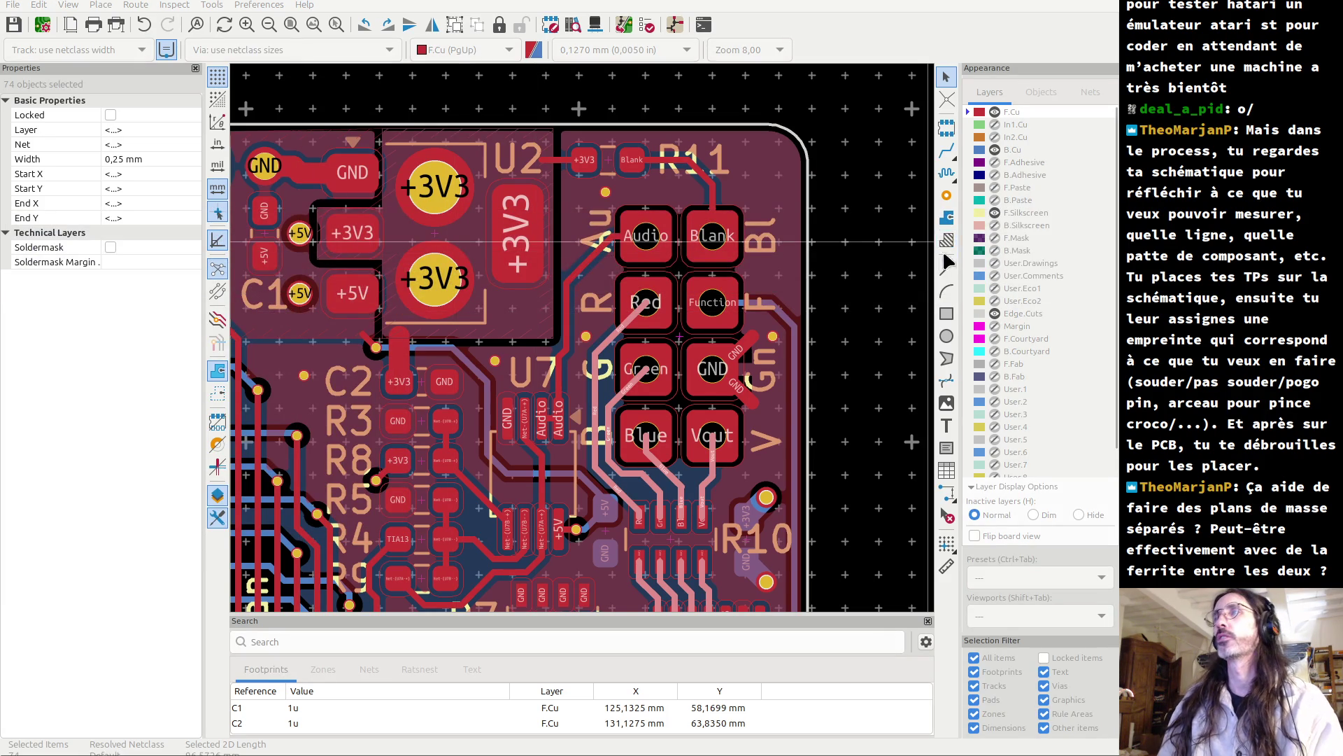
{"action": "key", "text": "alt+Tab"}
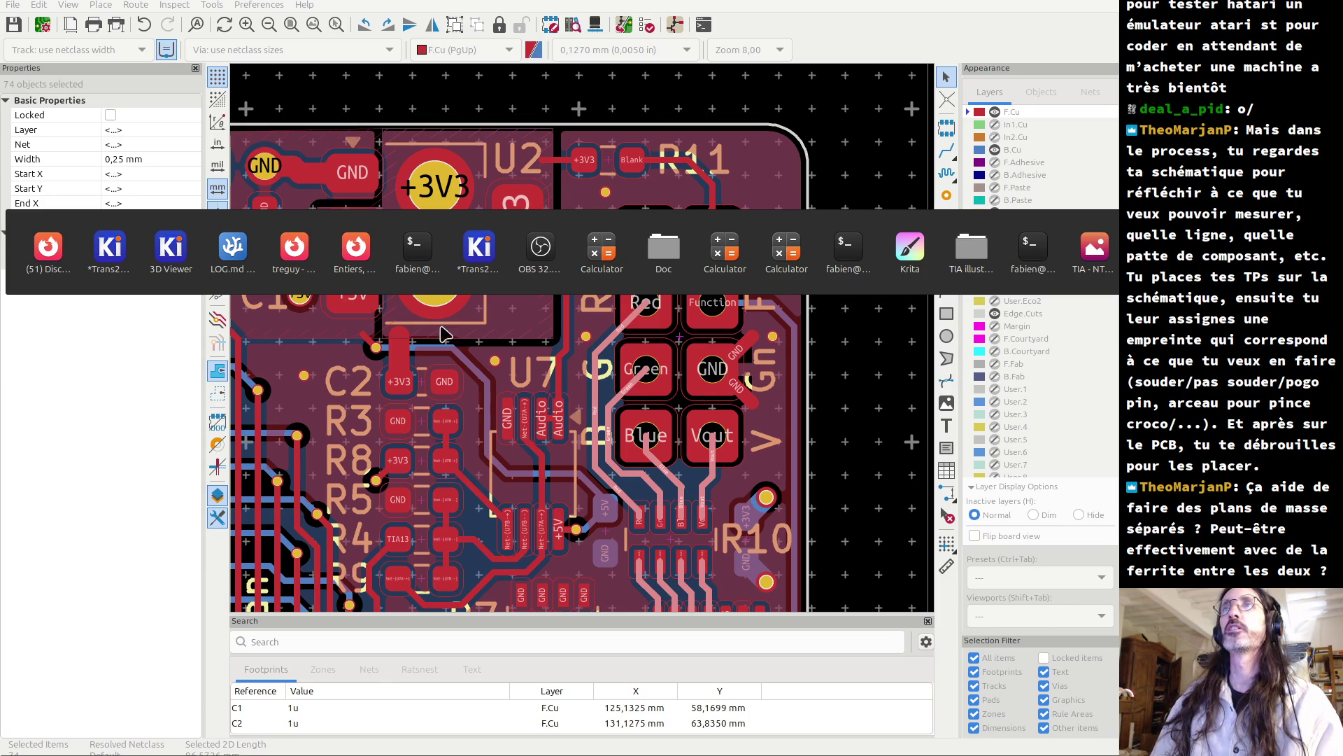
{"action": "mouse_move", "coordinate": [289, 266]}
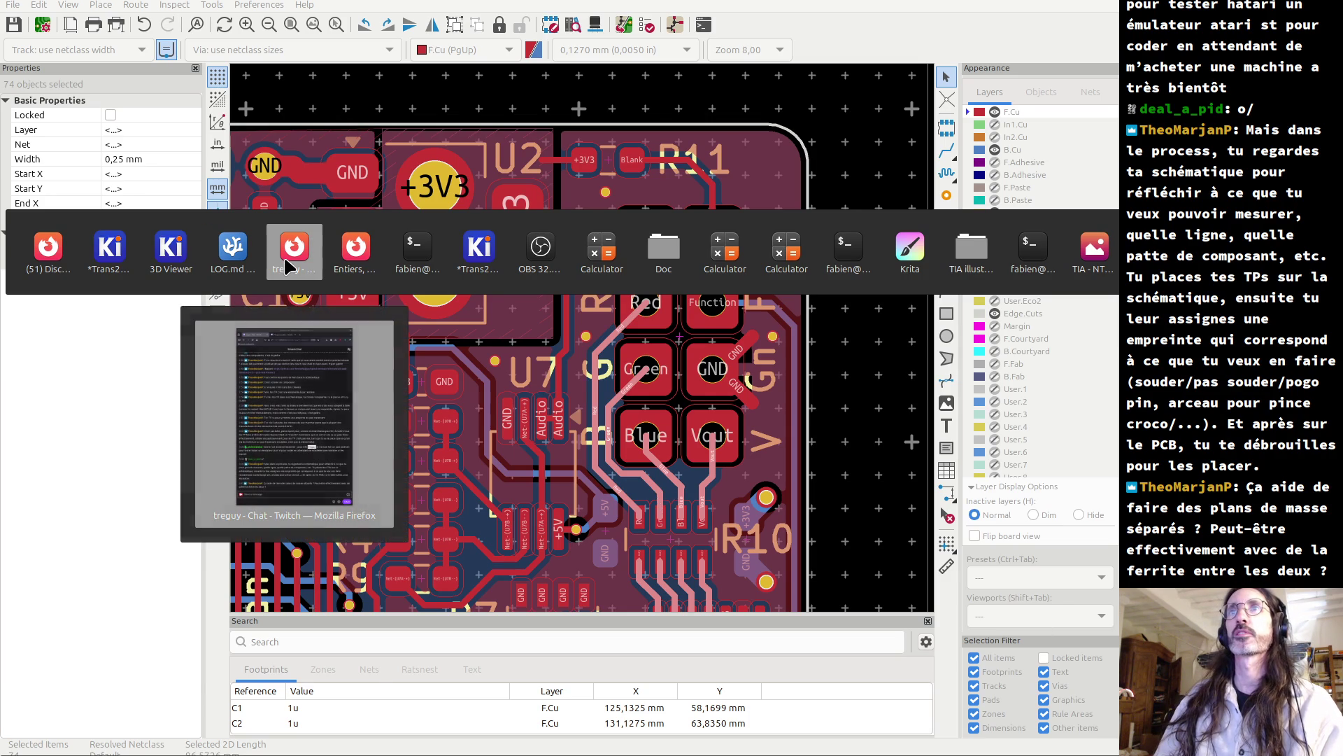
- Go to the LCSC website in a new Firefox tab
{"action": "left_click", "coordinate": [353, 254]}
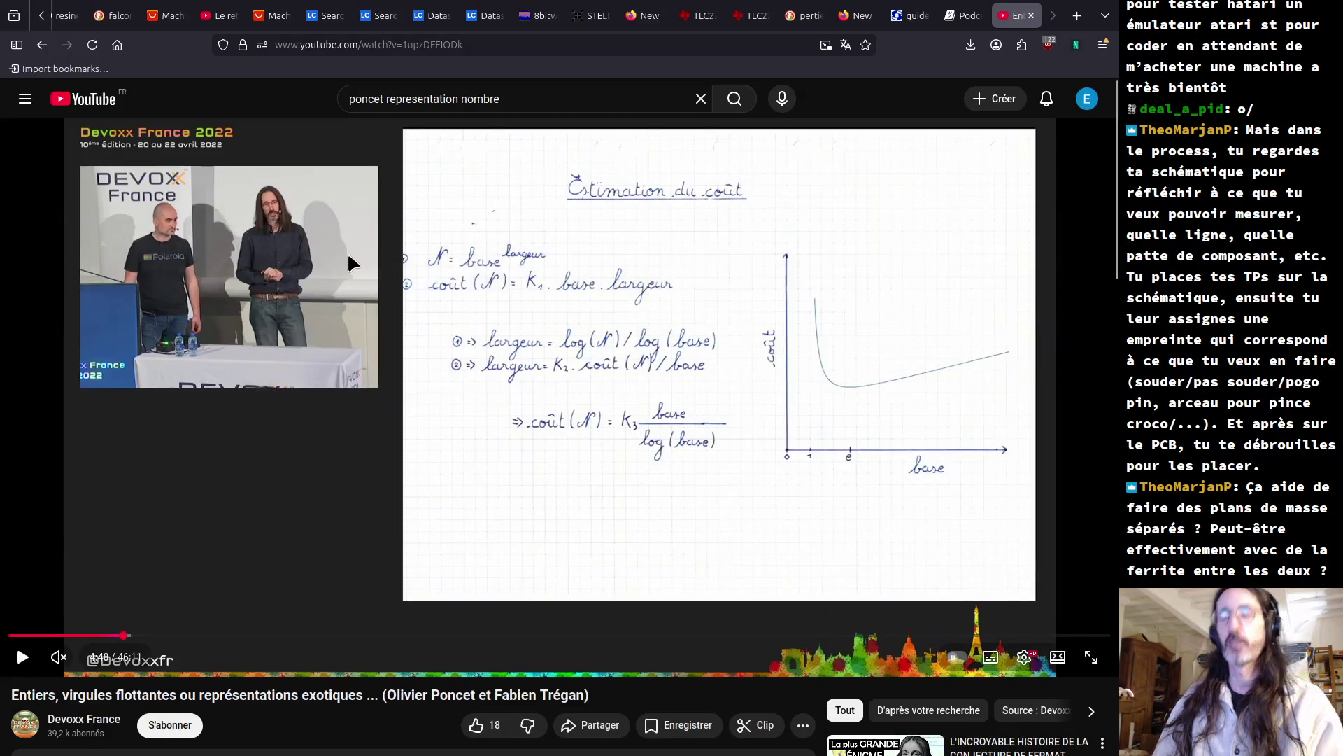
{"action": "key", "text": "ctrl+t"}
{"action": "type", "text": "lcsc.com/"}
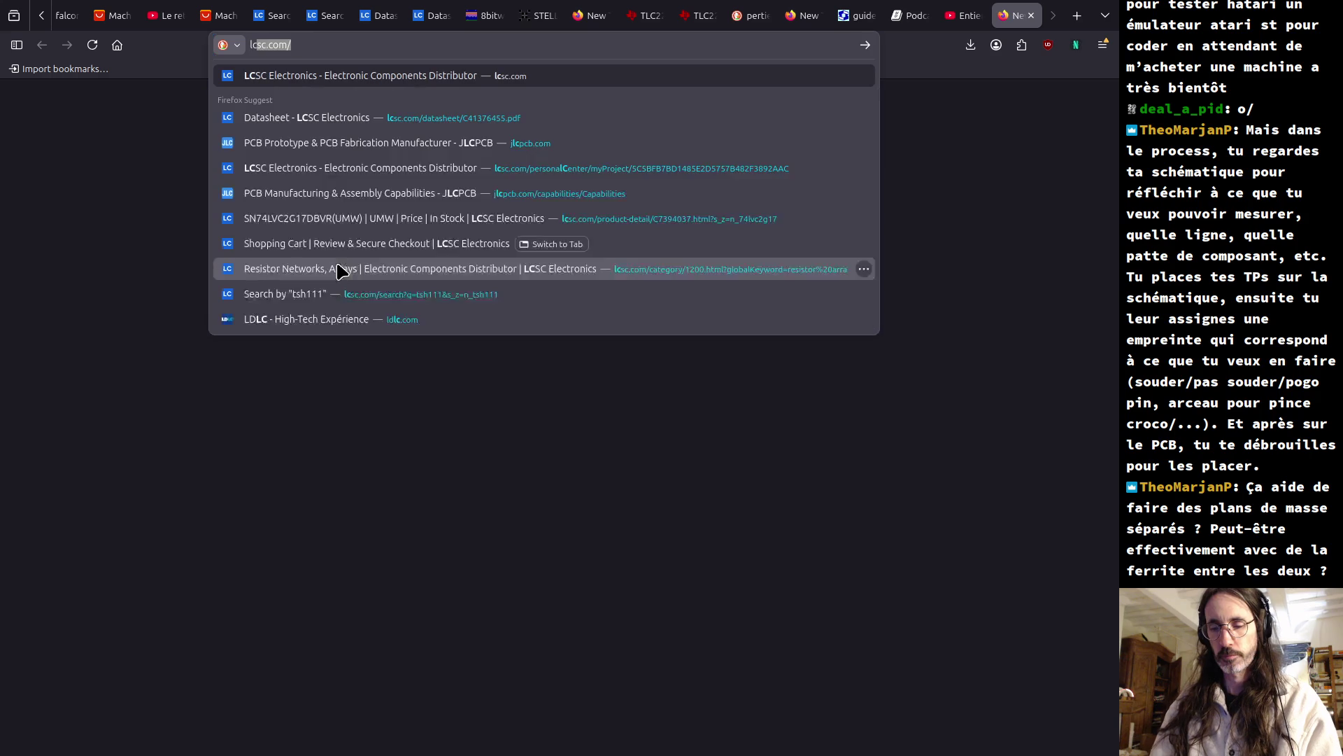
{"action": "key", "text": "Return"}
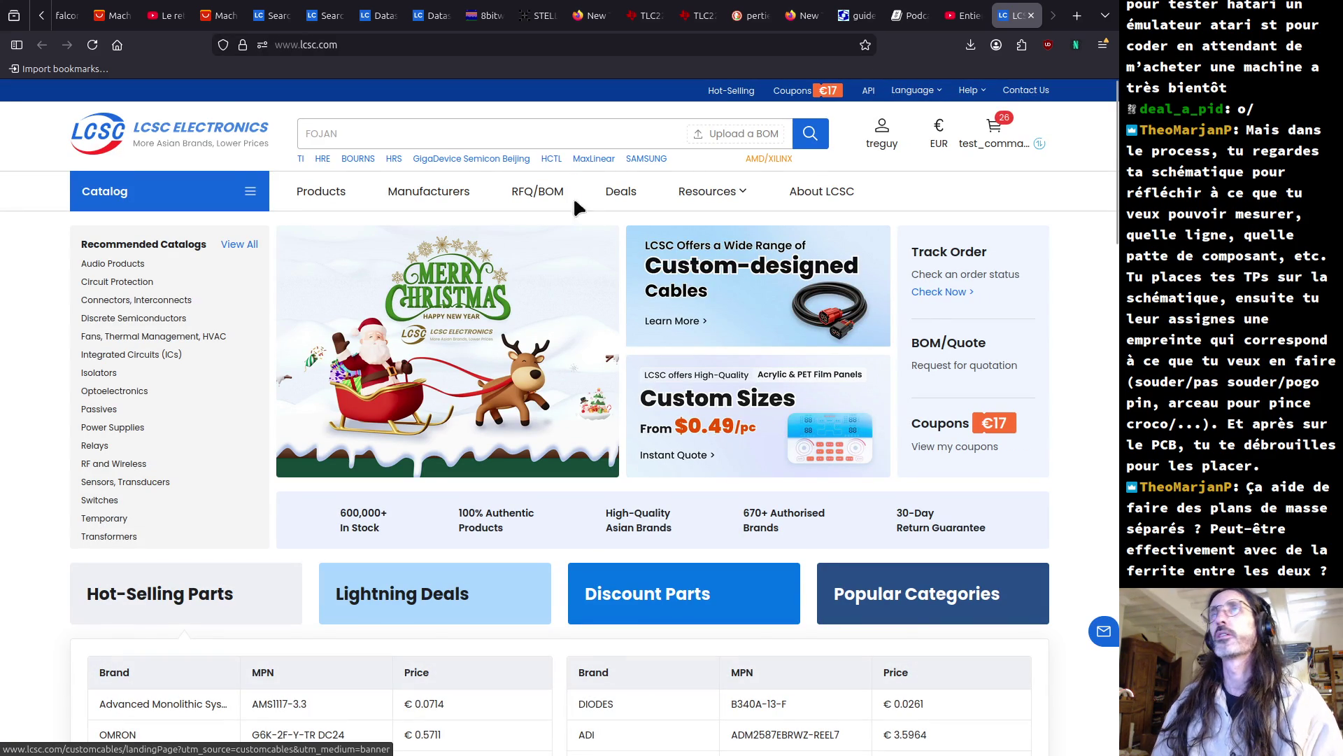
- Search LCSC for 'ferrite pearl'
{"action": "left_click", "coordinate": [488, 130]}
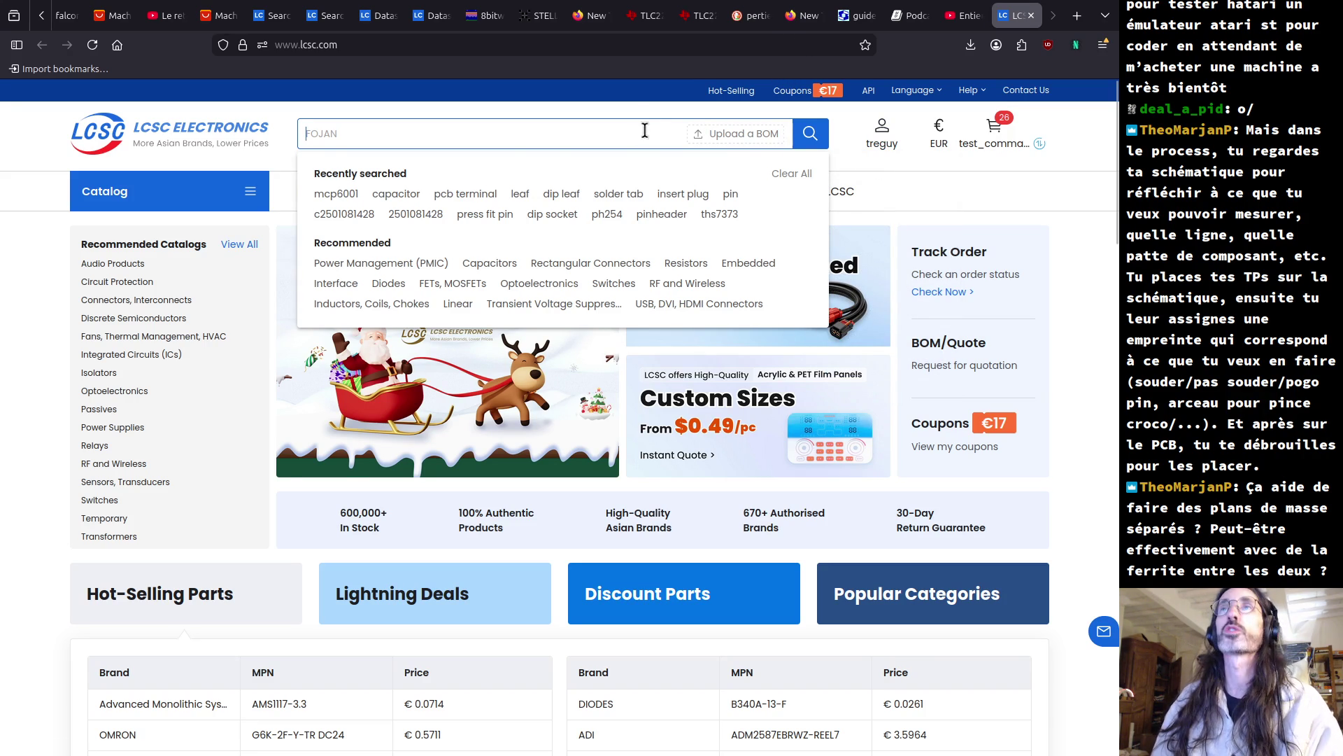
{"action": "left_click", "coordinate": [419, 133]}
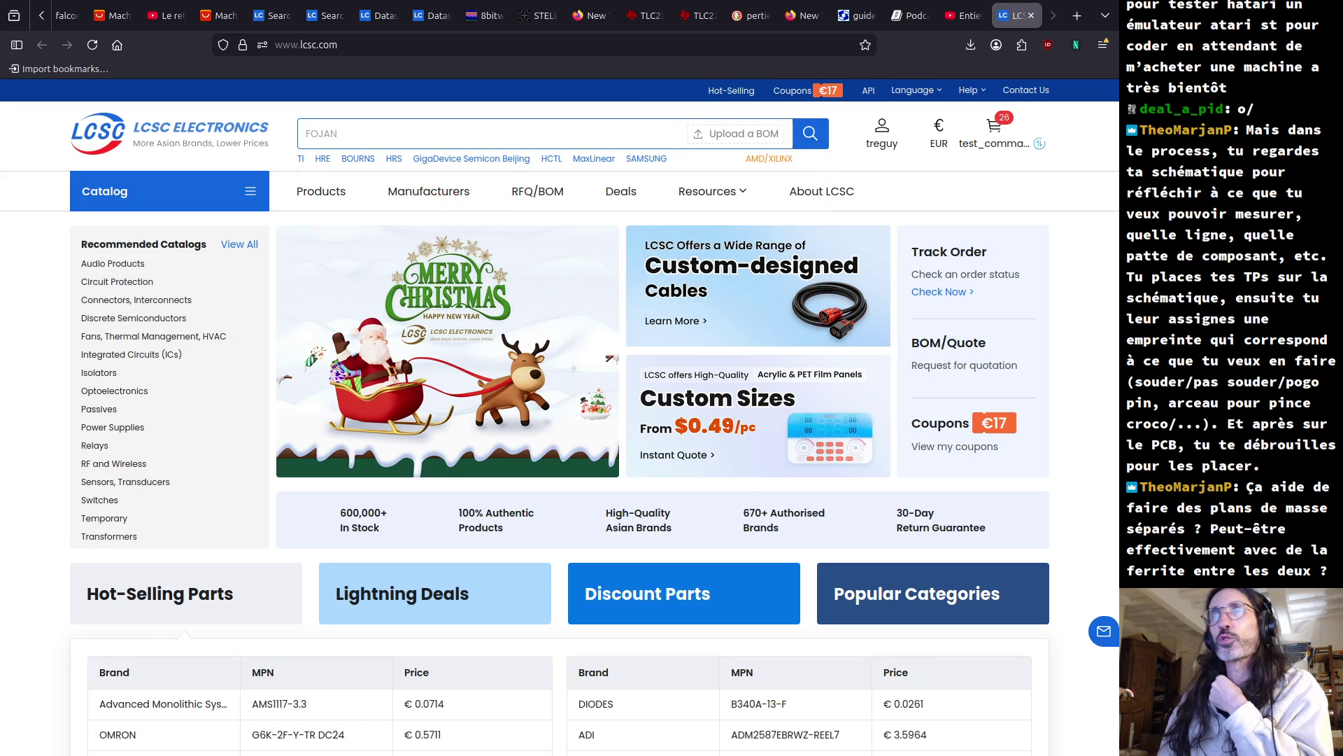
{"action": "left_click", "coordinate": [377, 135]}
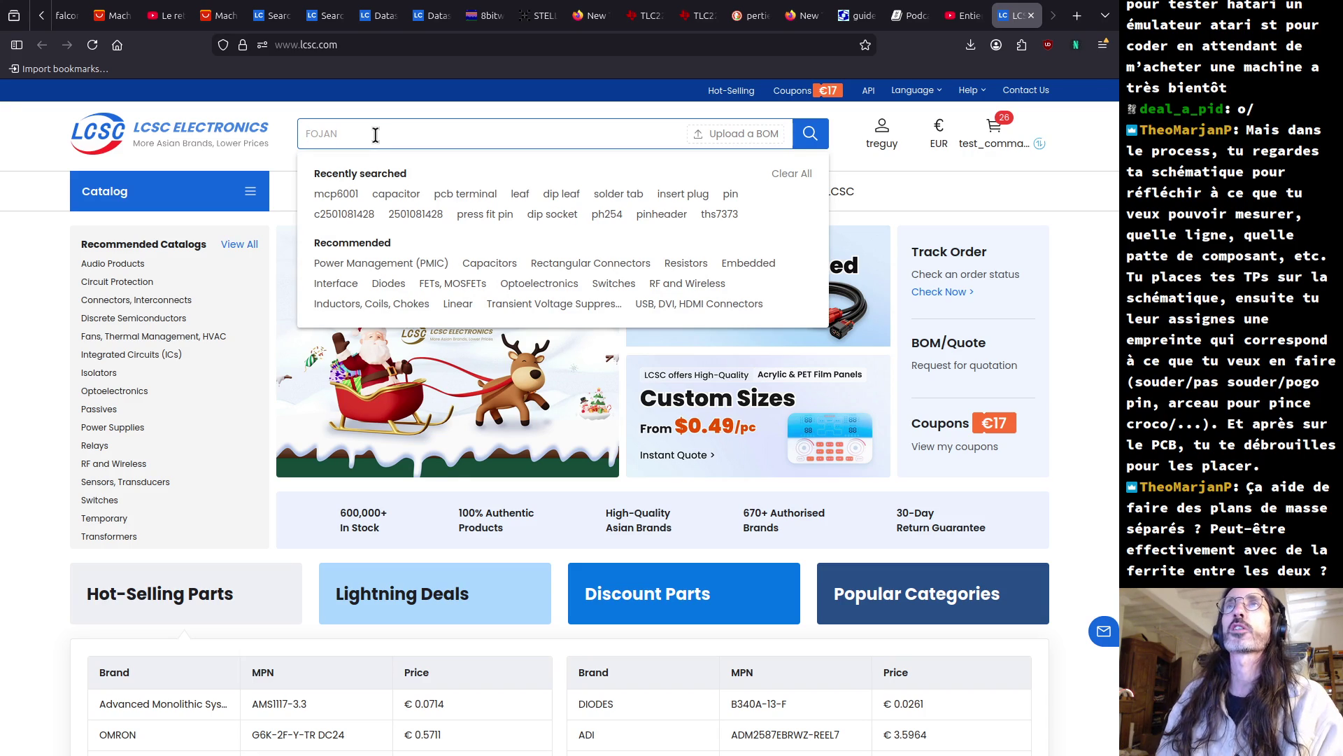
{"action": "type", "text": "ferrite pera"}
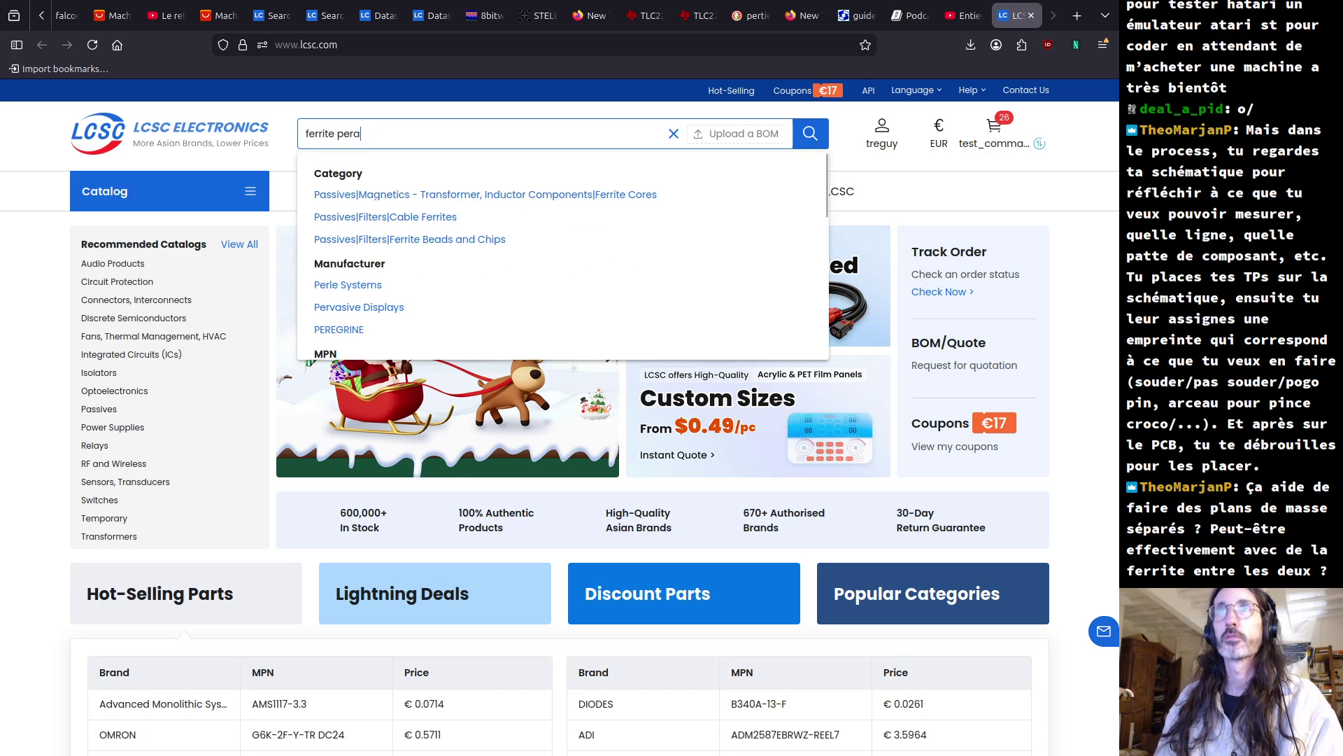
{"action": "key", "text": "BackSpace"}
{"action": "key", "text": "BackSpace"}
{"action": "type", "text": "arl"}
{"action": "key", "text": "Return"}
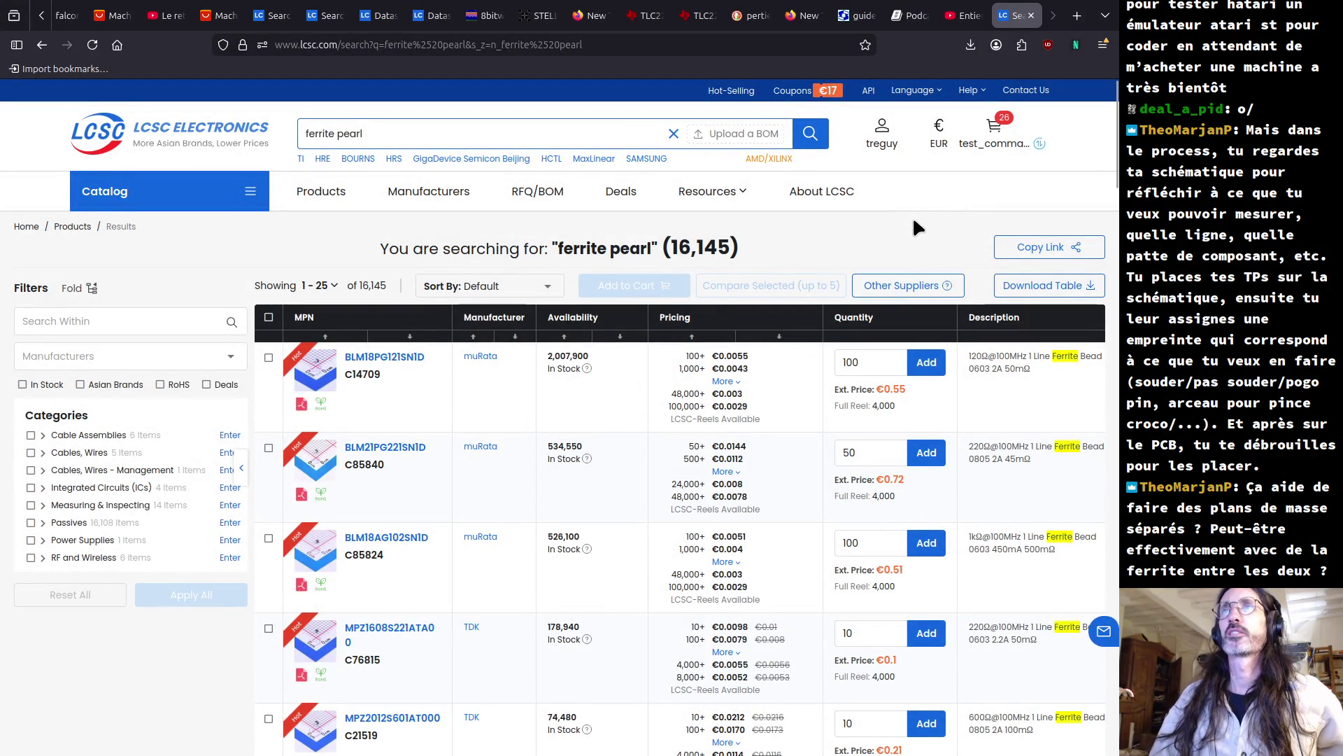
- Open the BLM18PG121SN1D product page, then its Ferrite Beads and Chips category of 8,059 parts
{"action": "left_click", "coordinate": [395, 360]}
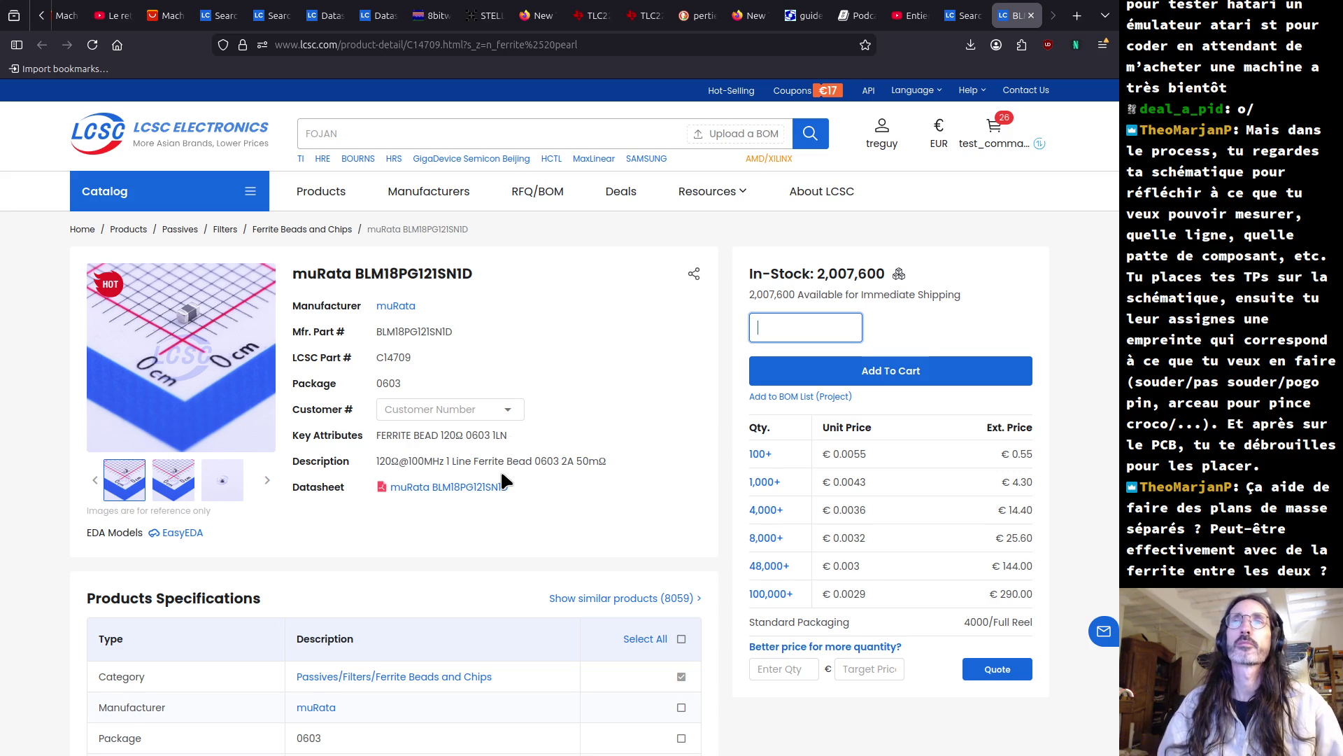
{"action": "left_click", "coordinate": [326, 232]}
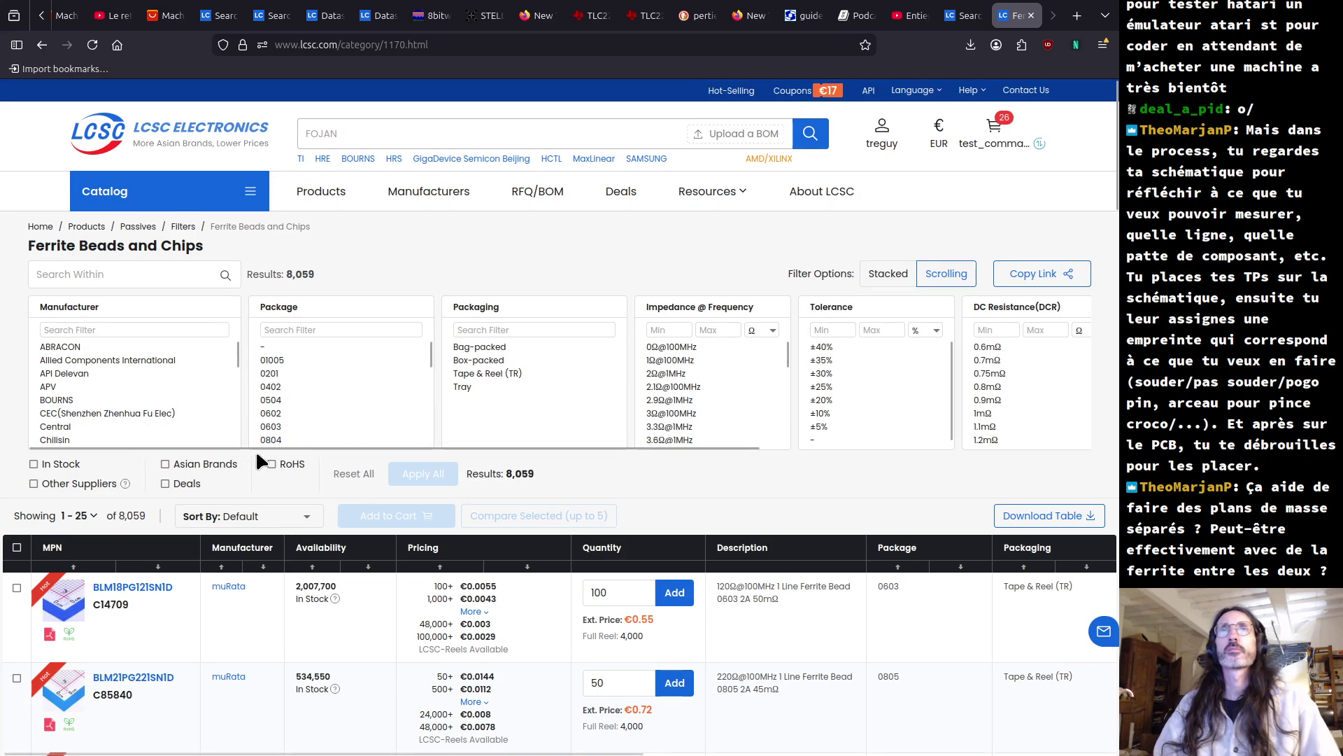
{"action": "scroll", "coordinate": [334, 411], "scroll_direction": "down", "scroll_amount": 3}
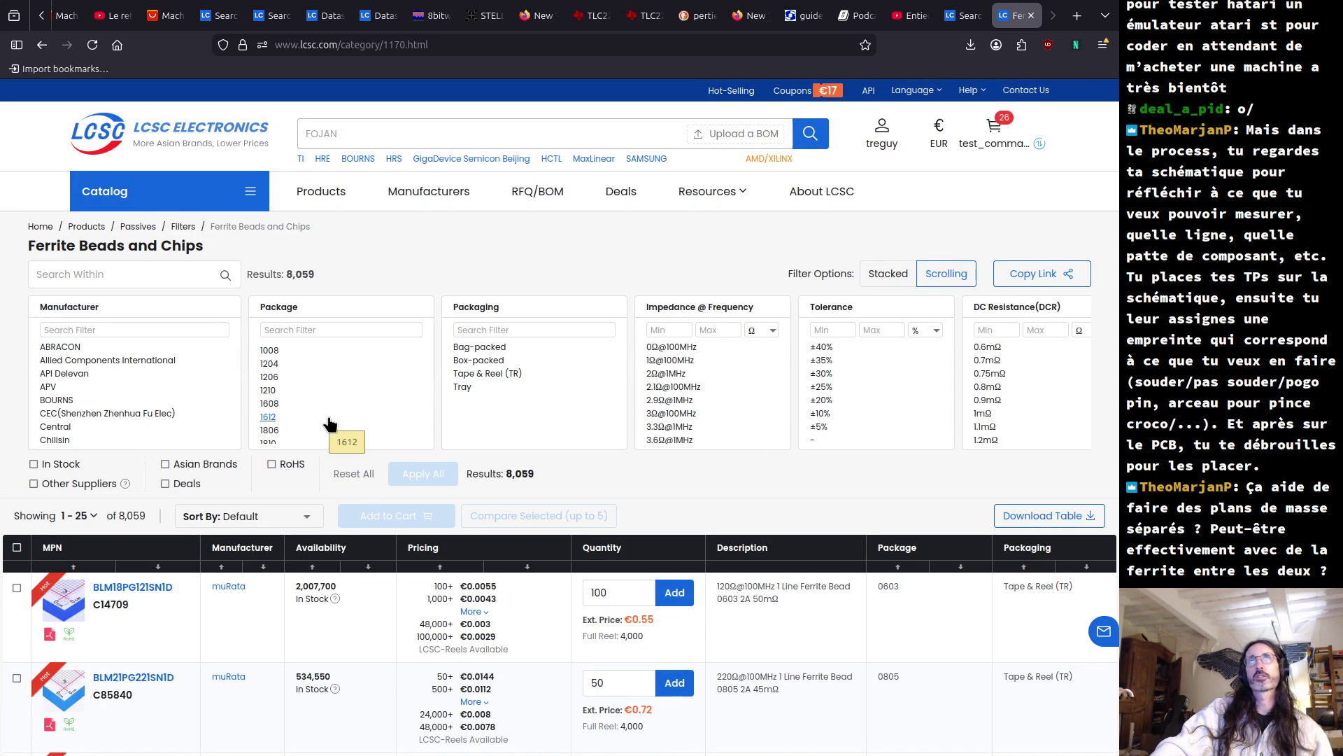
{"action": "scroll", "coordinate": [330, 423], "scroll_direction": "down", "scroll_amount": 2}
{"action": "scroll", "coordinate": [329, 425], "scroll_direction": "up", "scroll_amount": 2}
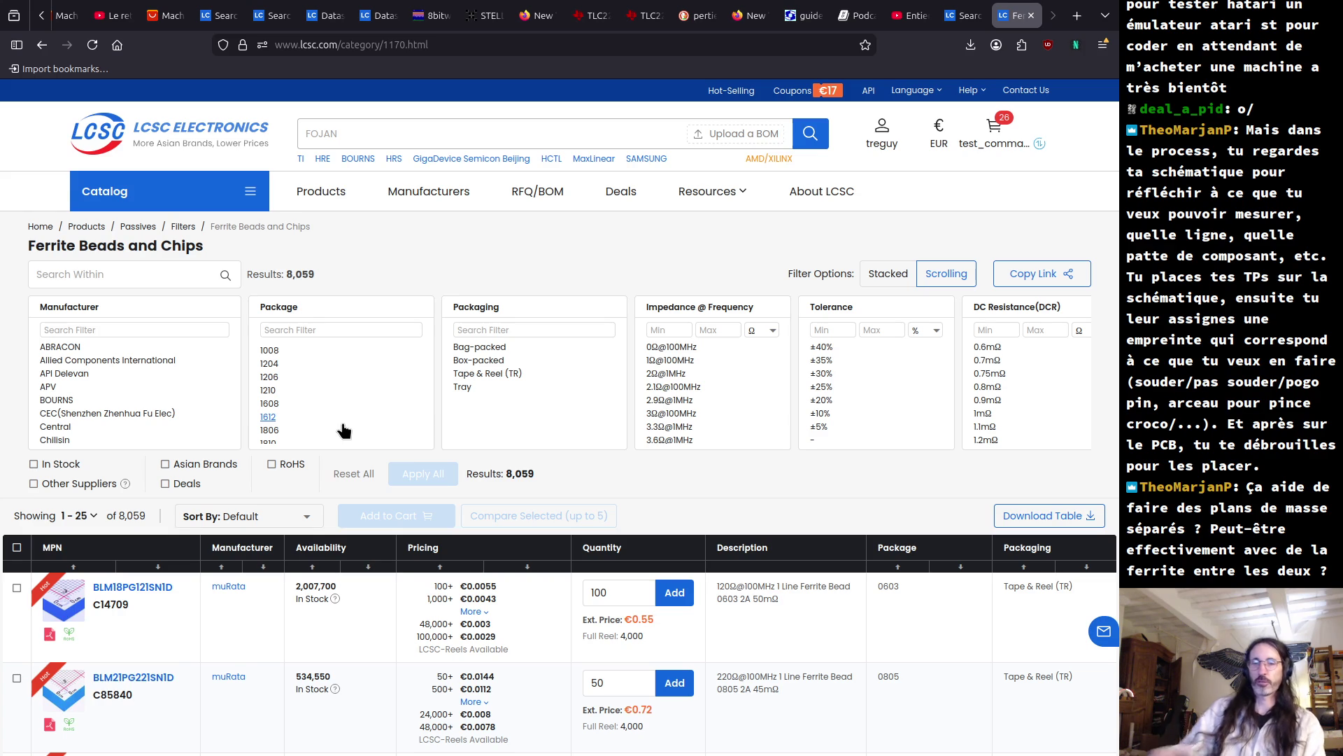
{"action": "key", "text": "alt+Tab"}
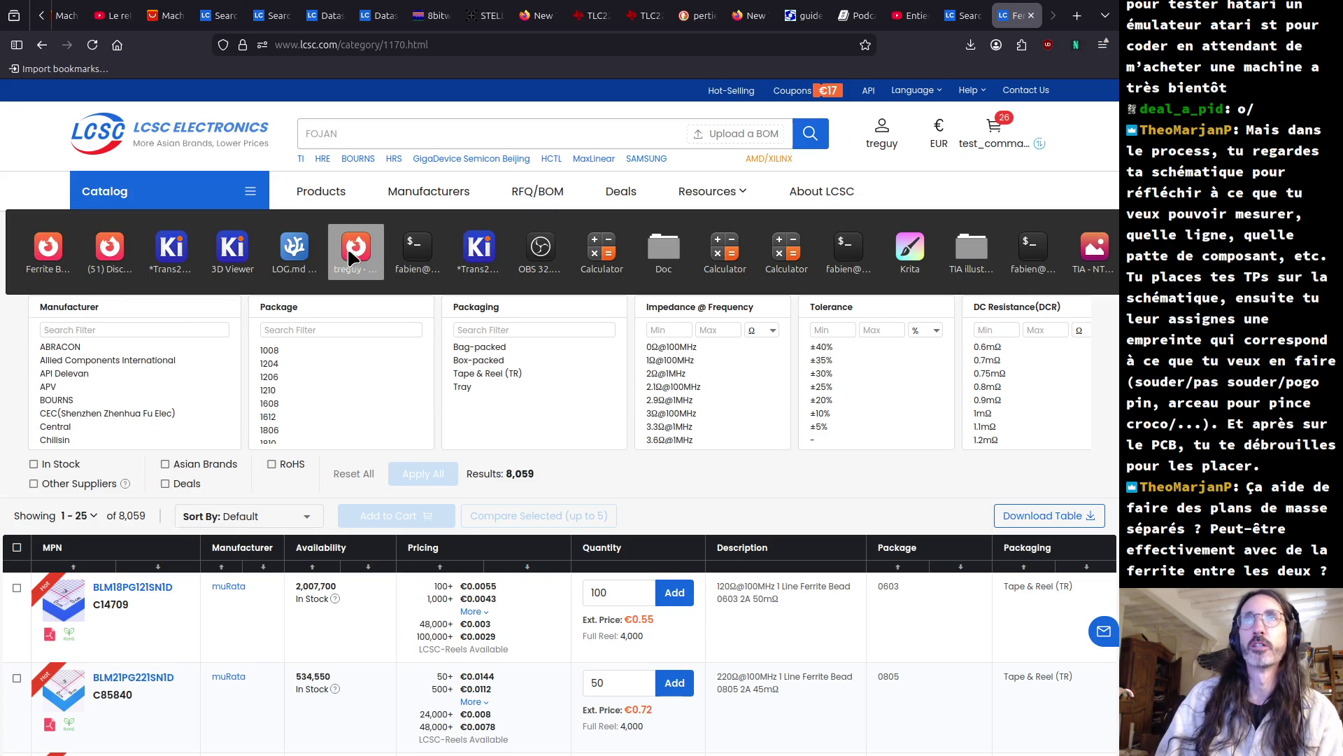
{"action": "key", "text": "Escape"}
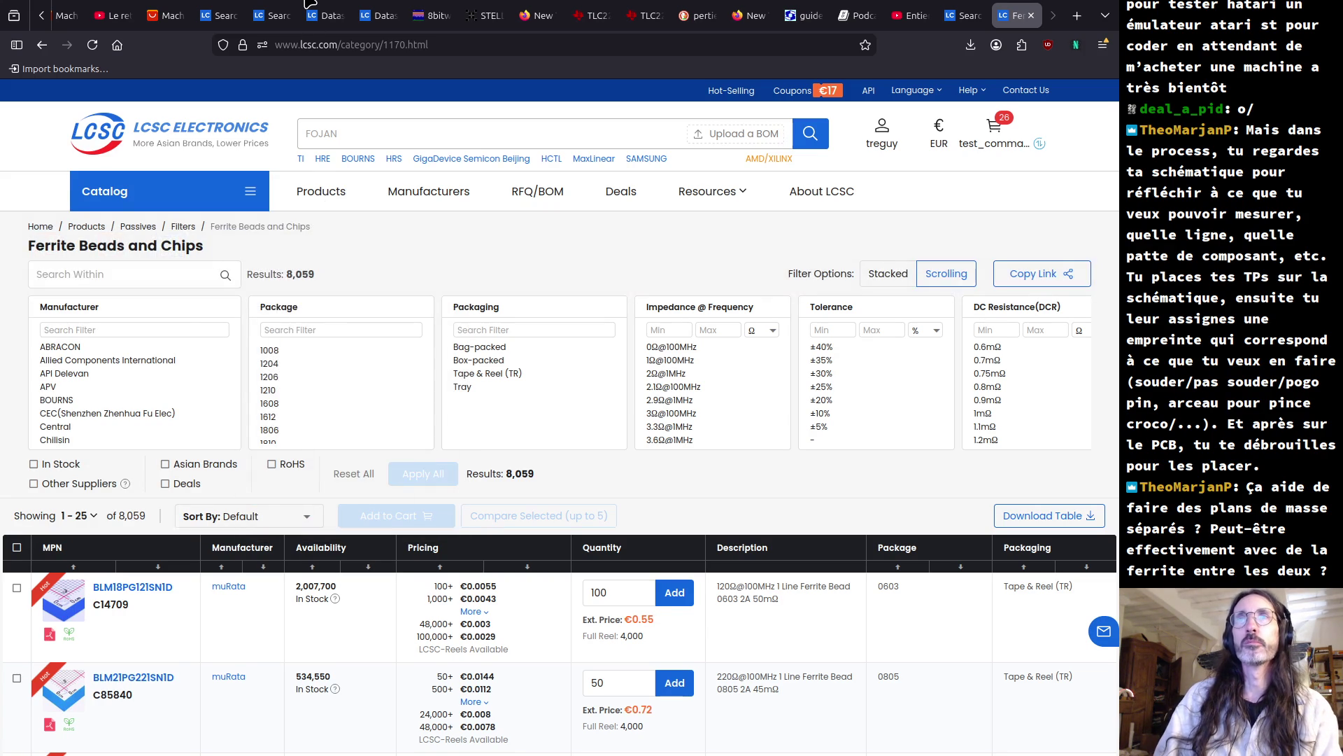
{"action": "scroll", "coordinate": [326, 382], "scroll_direction": "down", "scroll_amount": 3}
{"action": "scroll", "coordinate": [326, 382], "scroll_direction": "down", "scroll_amount": 5}
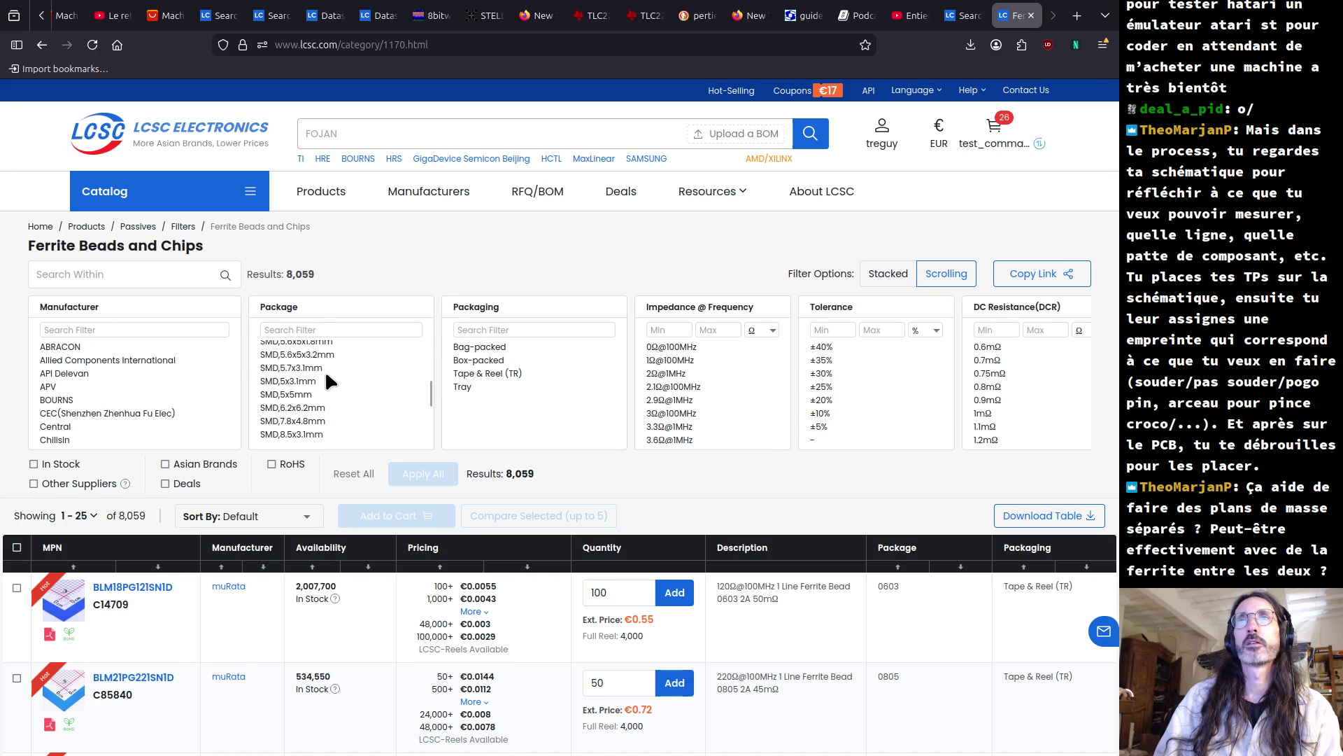
{"action": "scroll", "coordinate": [326, 378], "scroll_direction": "down", "scroll_amount": 5}
{"action": "scroll", "coordinate": [326, 382], "scroll_direction": "down", "scroll_amount": 2}
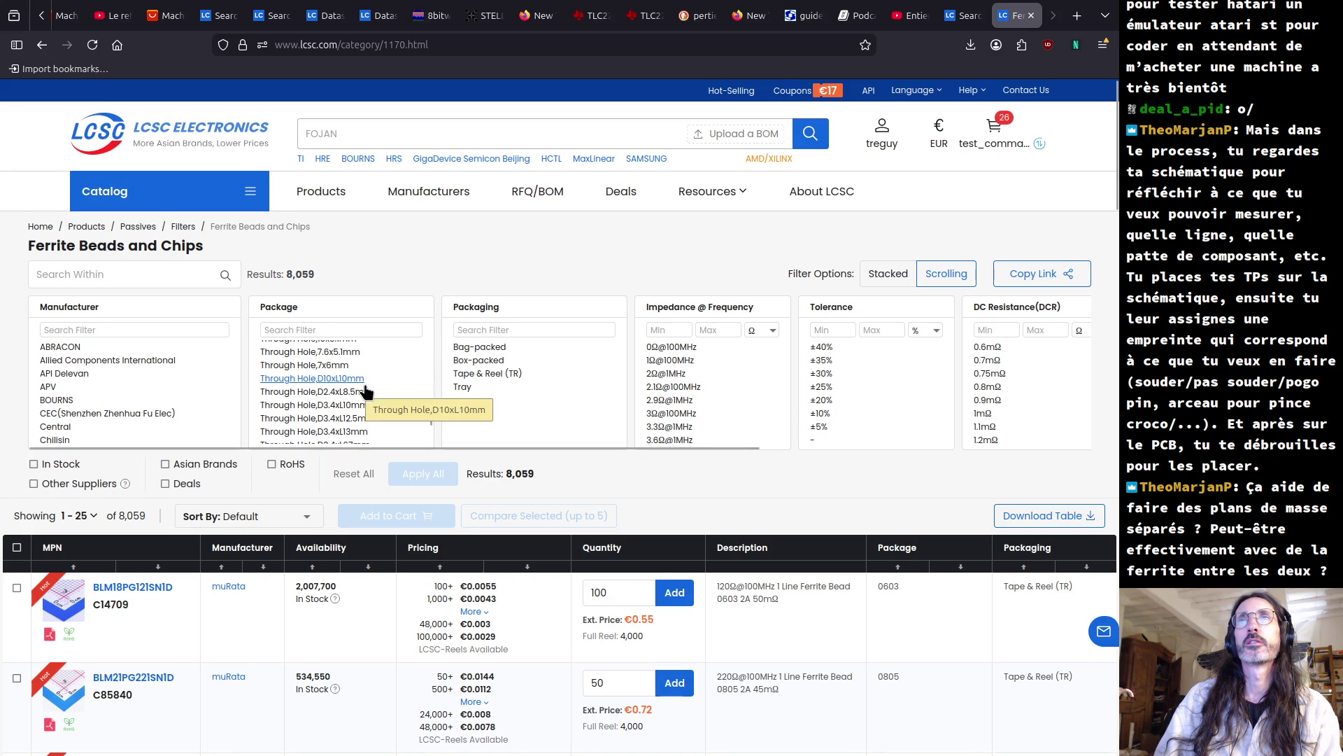
{"action": "scroll", "coordinate": [364, 383], "scroll_direction": "down", "scroll_amount": 4}
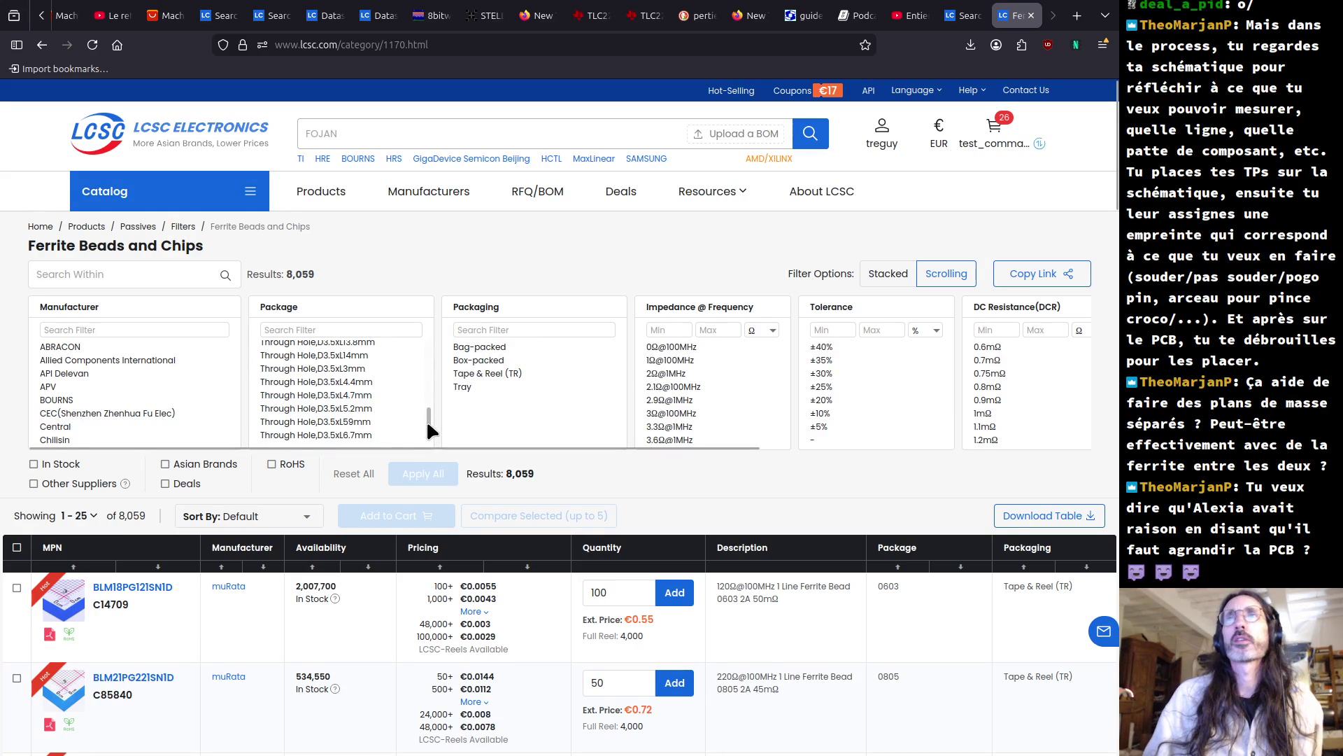
{"action": "scroll", "coordinate": [426, 419], "scroll_direction": "down", "scroll_amount": 1}
{"action": "mouse_move", "coordinate": [426, 418]}
{"action": "left_mouse_down"}
{"action": "mouse_move", "coordinate": [427, 432]}
{"action": "mouse_move", "coordinate": [424, 402]}
{"action": "left_mouse_up"}
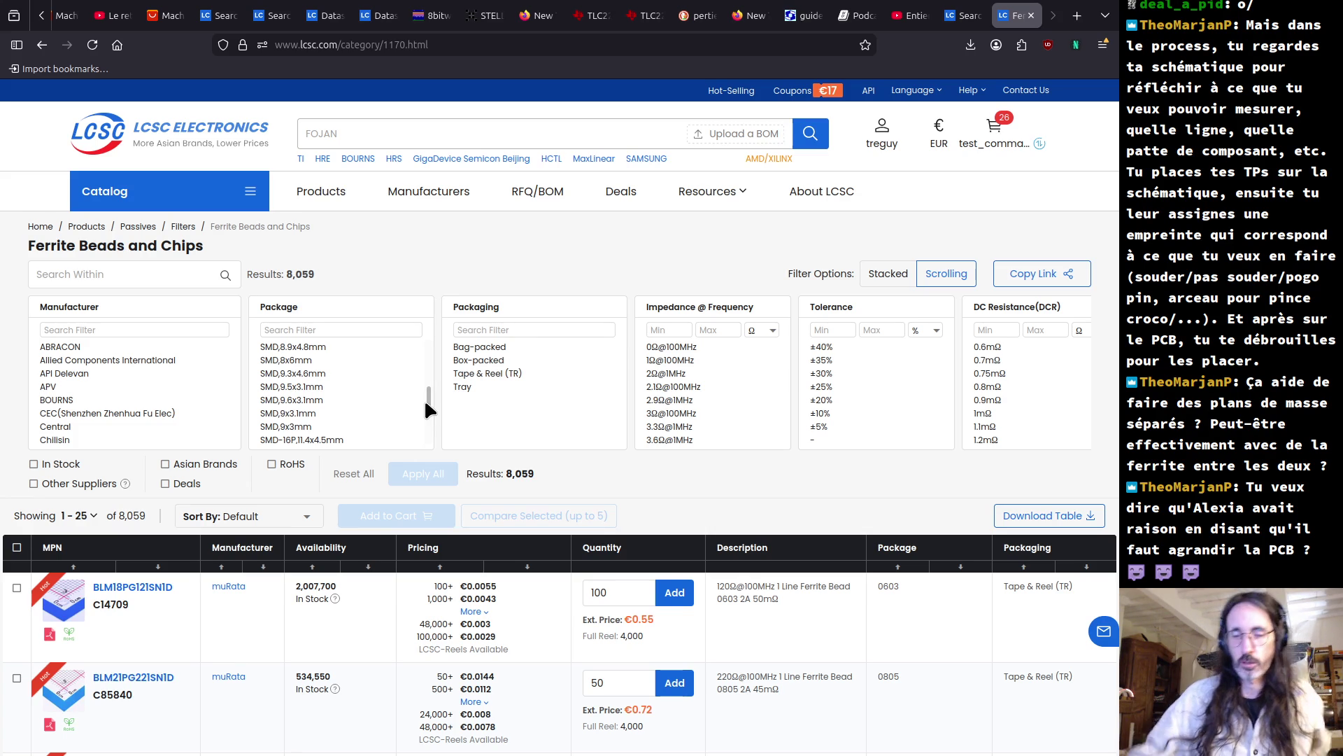
{"action": "key", "text": "alt+Tab"}
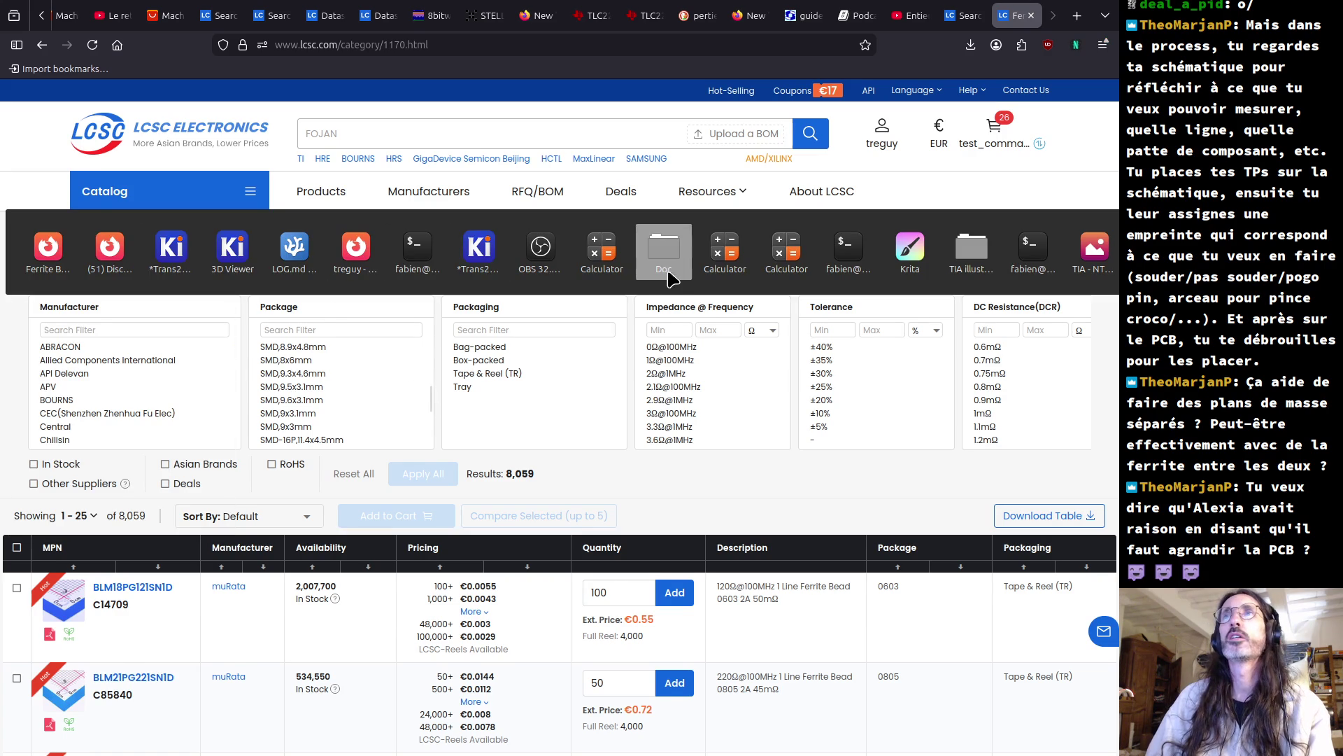
- Replace the old 4,533333333 result and compute 1÷15 in the calculator
{"action": "left_click", "coordinate": [599, 257]}
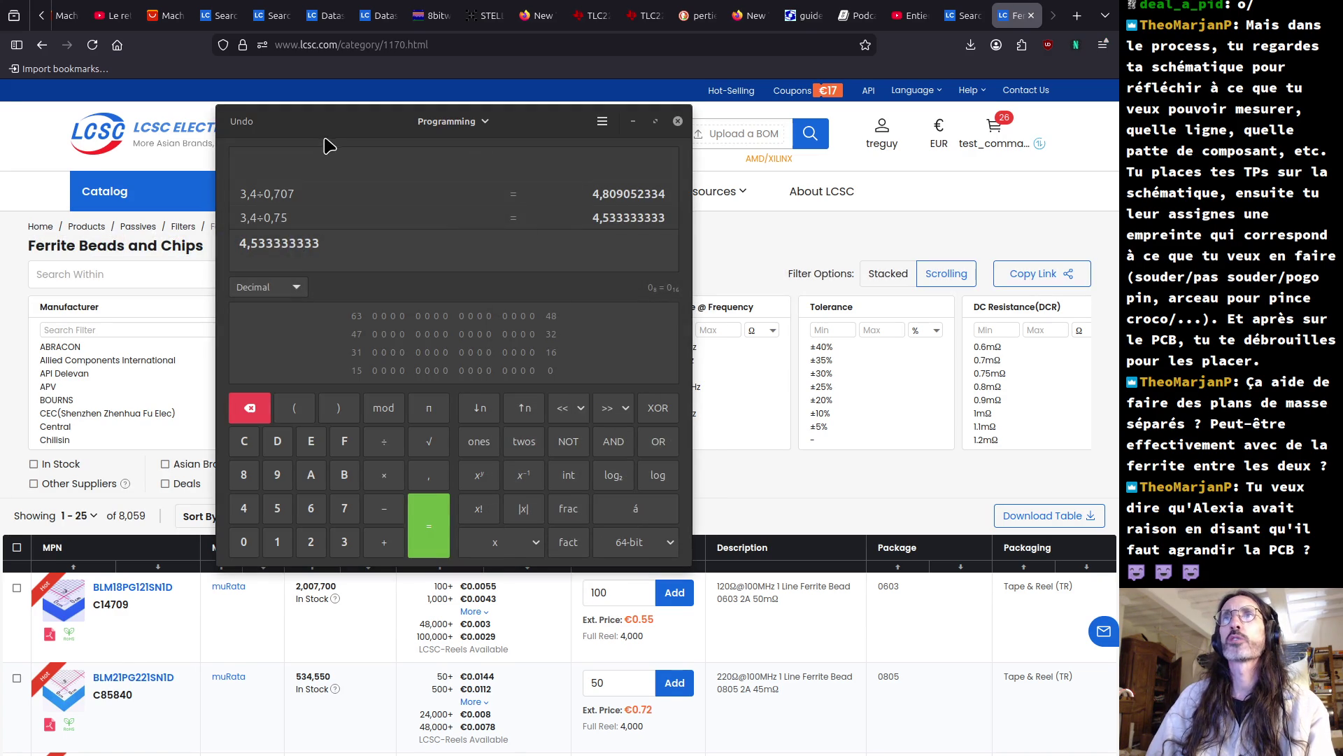
{"action": "left_click_drag", "start_coordinate": [333, 138], "coordinate": [338, 214]}
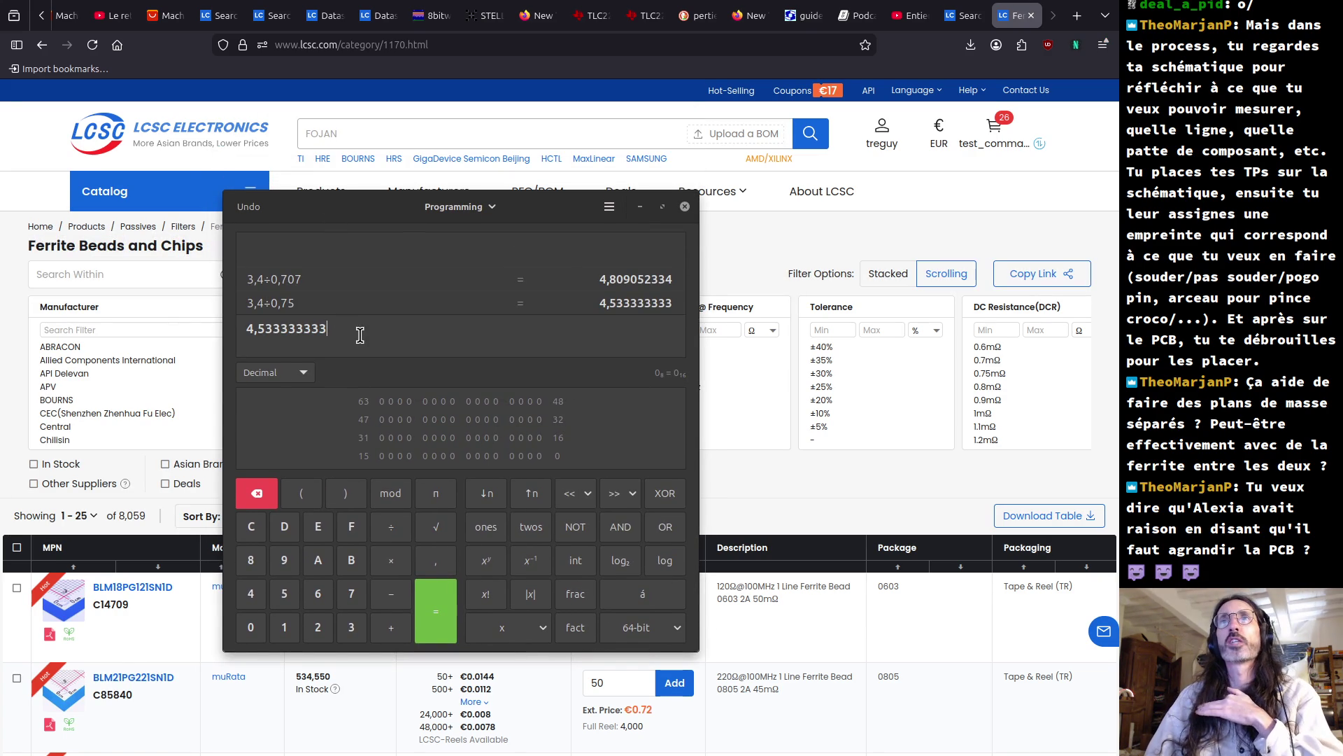
{"action": "left_click_drag", "start_coordinate": [357, 333], "coordinate": [182, 314]}
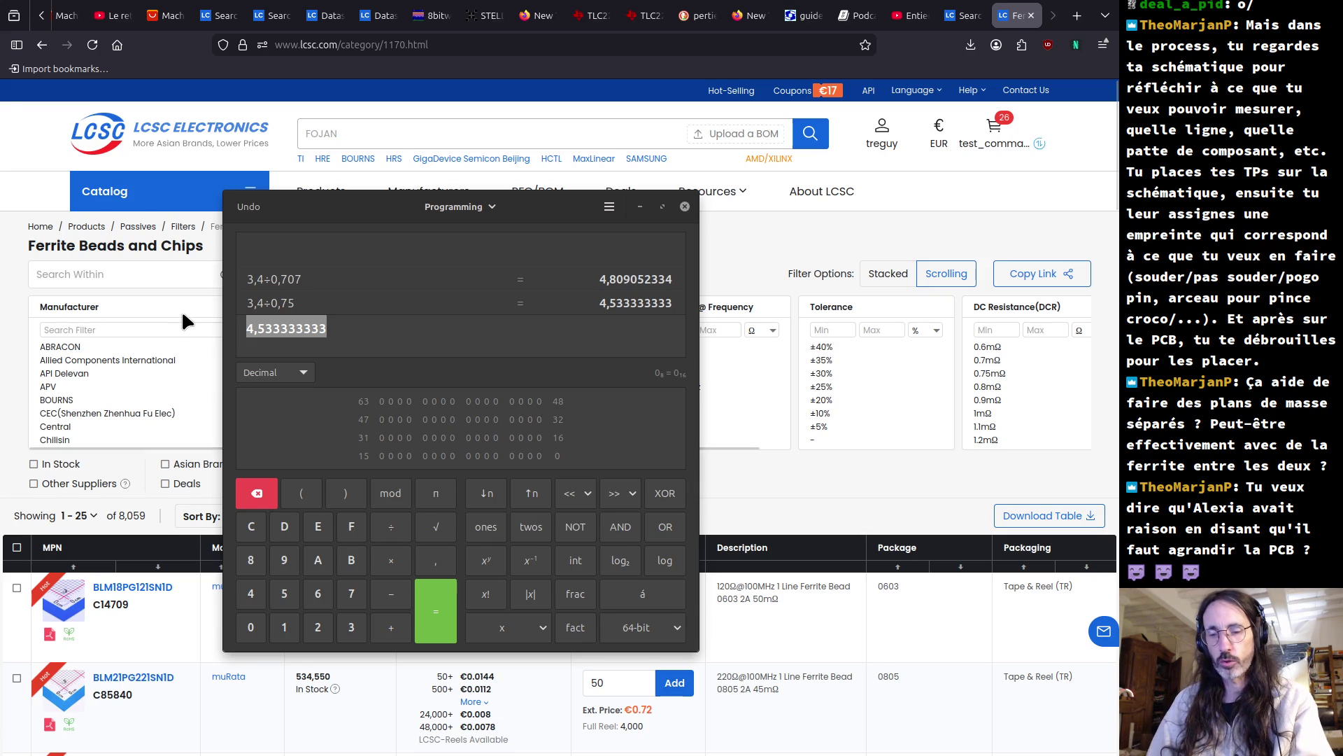
{"action": "type", "text": "15"}
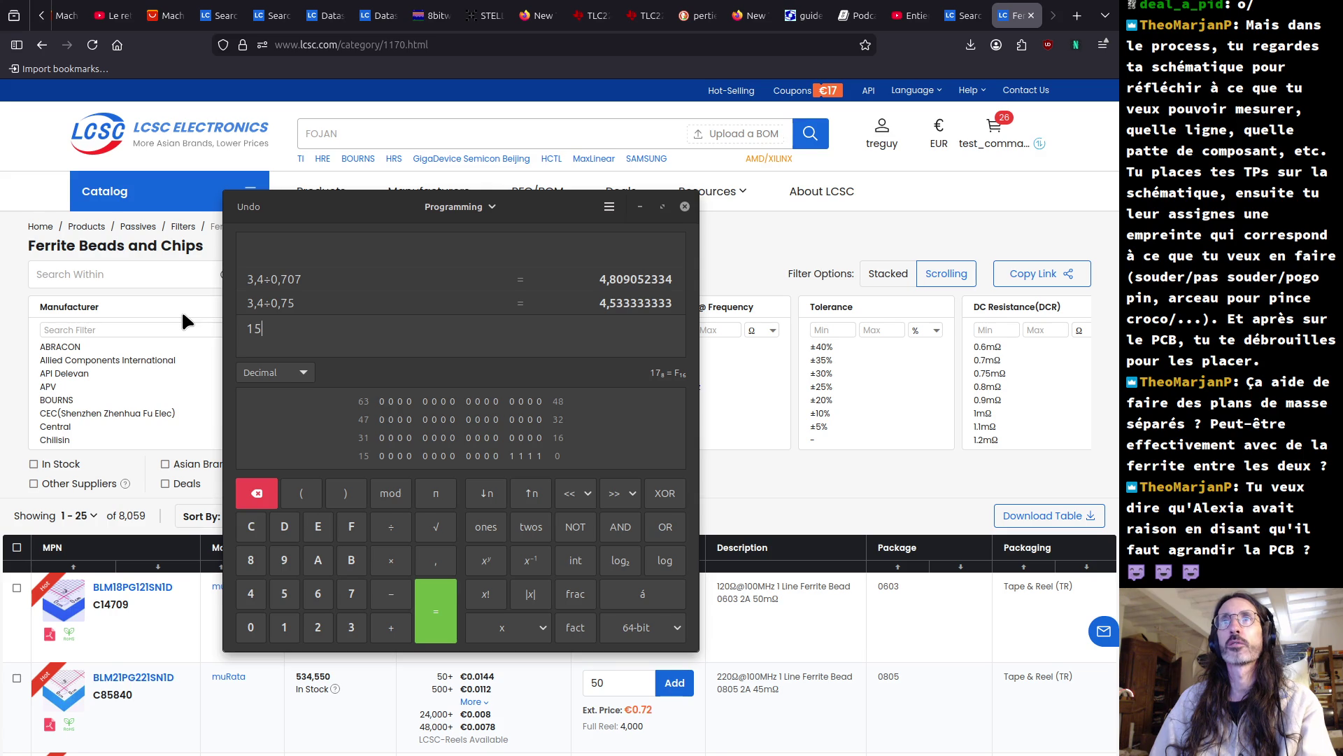
{"action": "type", "text": "1/"}
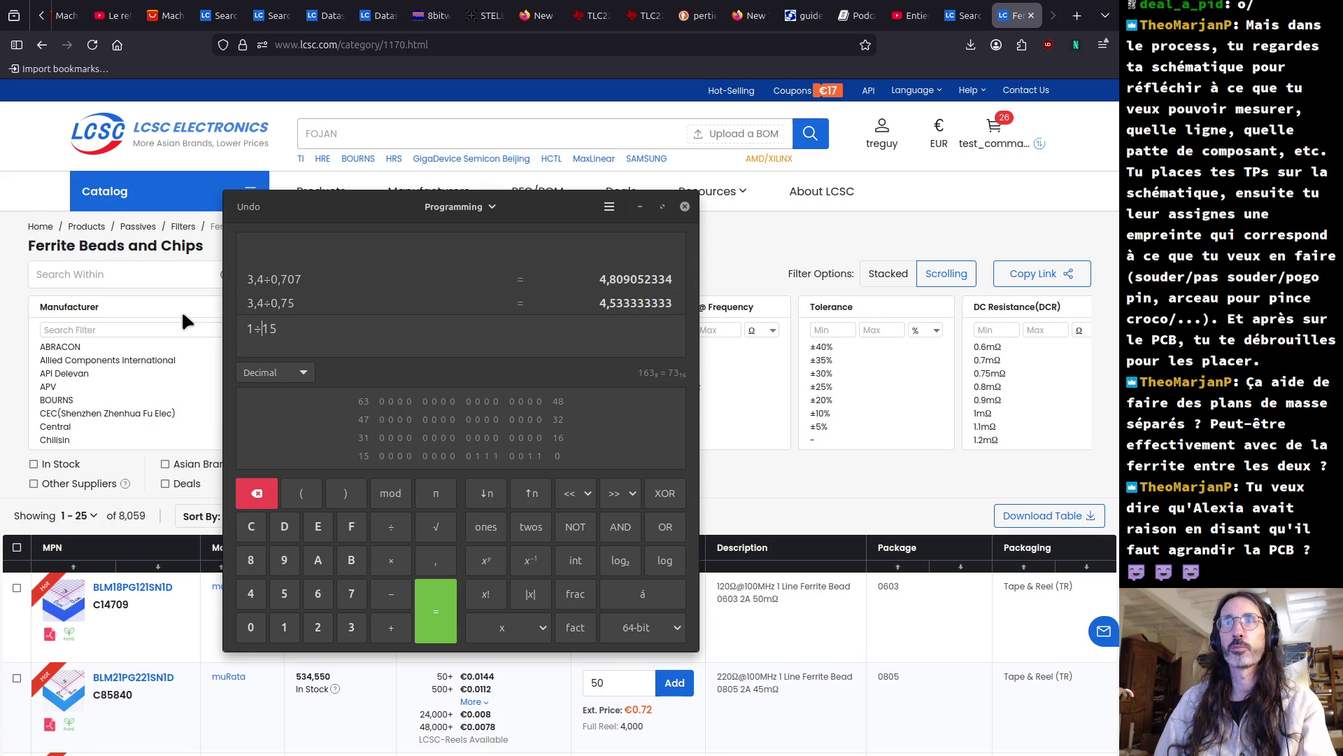
{"action": "key", "text": "Return"}
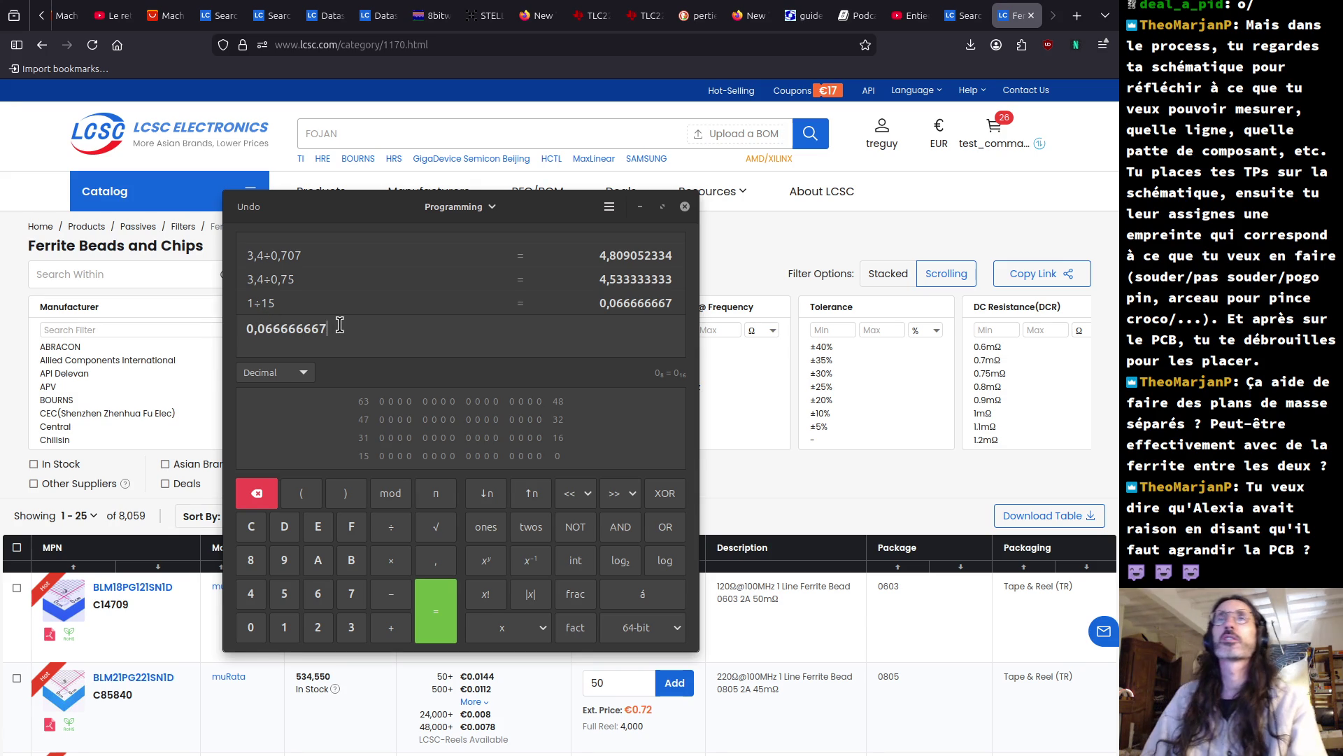
- Divide 64 by the 0,066666667 result to get 959,9999952
{"action": "left_click", "coordinate": [249, 329]}
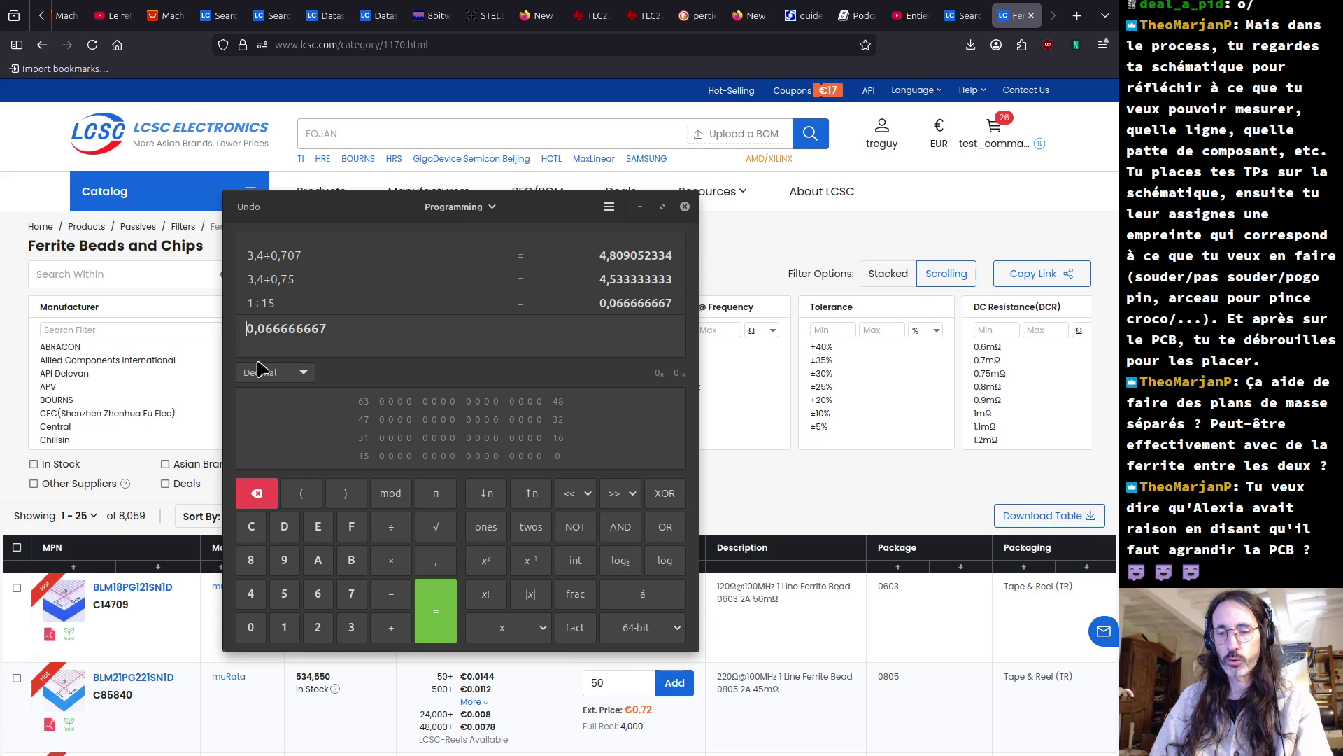
{"action": "type", "text": "64"}
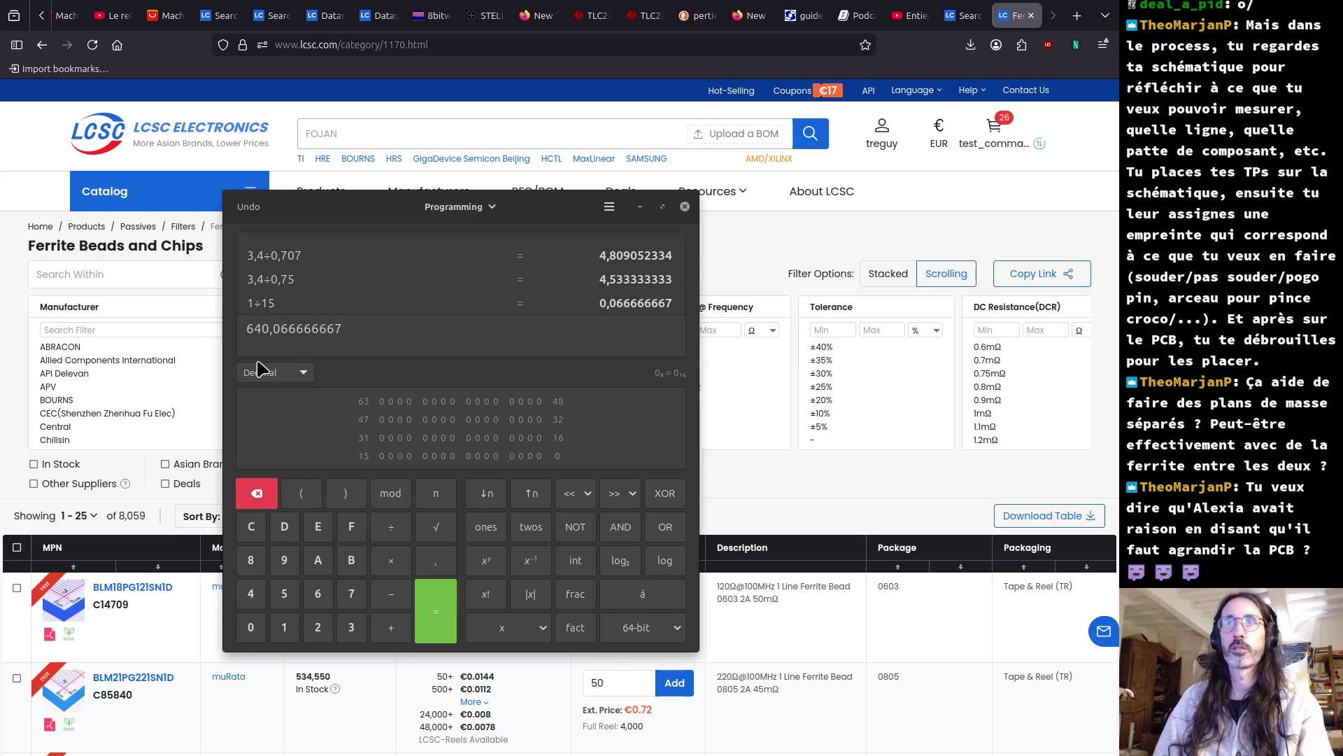
{"action": "type", "text": "/"}
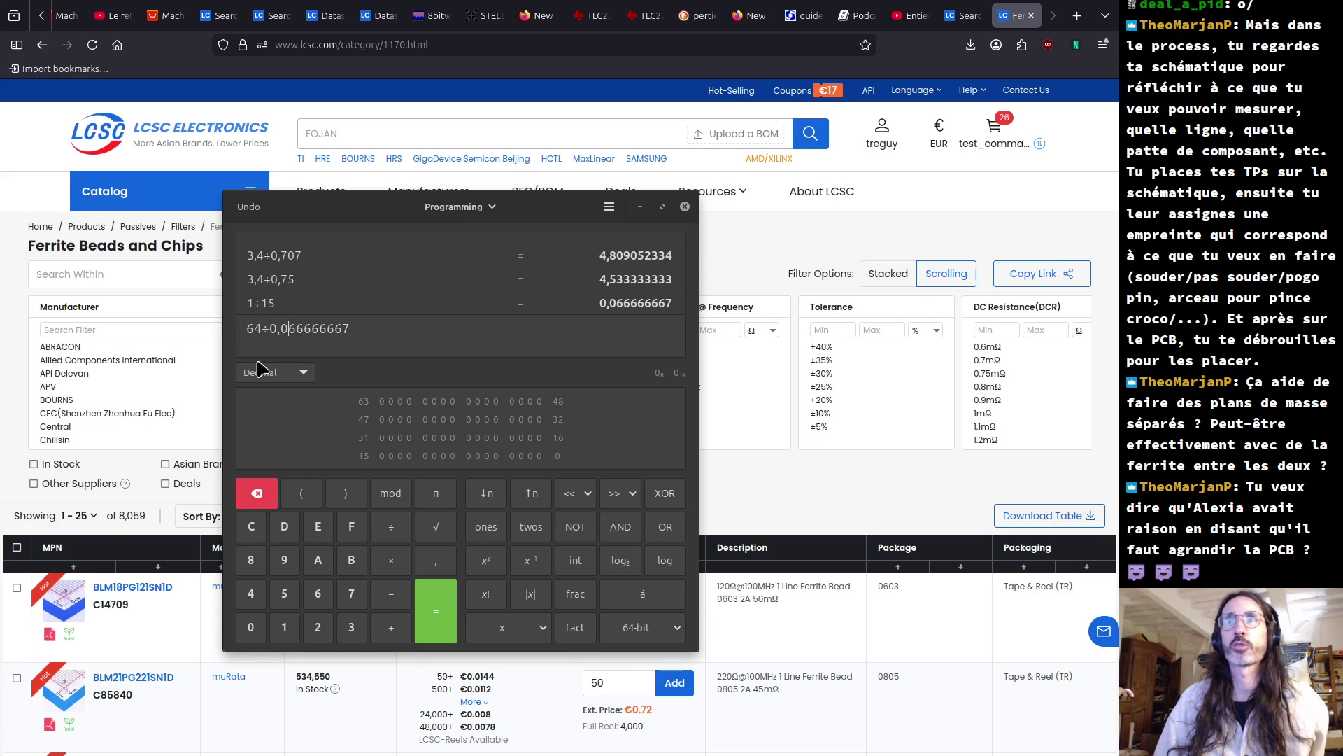
{"action": "key", "text": "Left"}
{"action": "key", "text": "Left"}
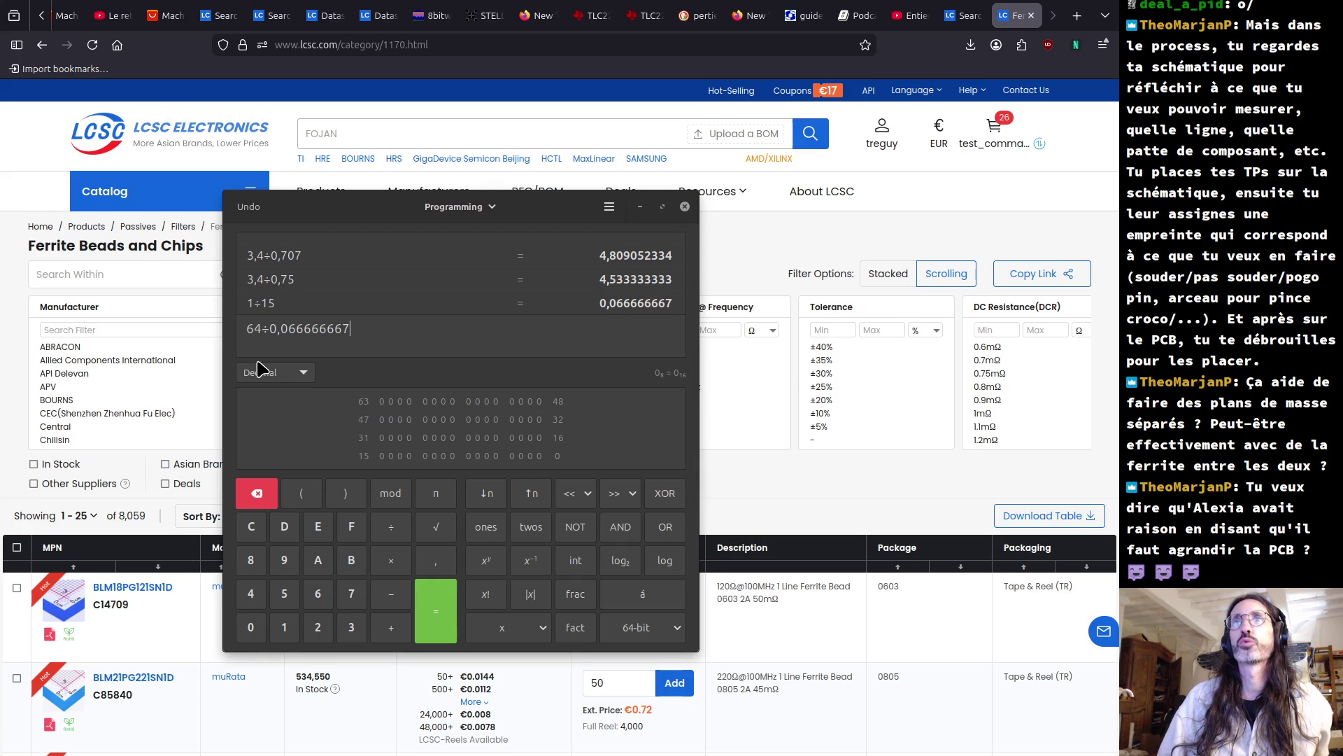
{"action": "key", "text": "Return"}
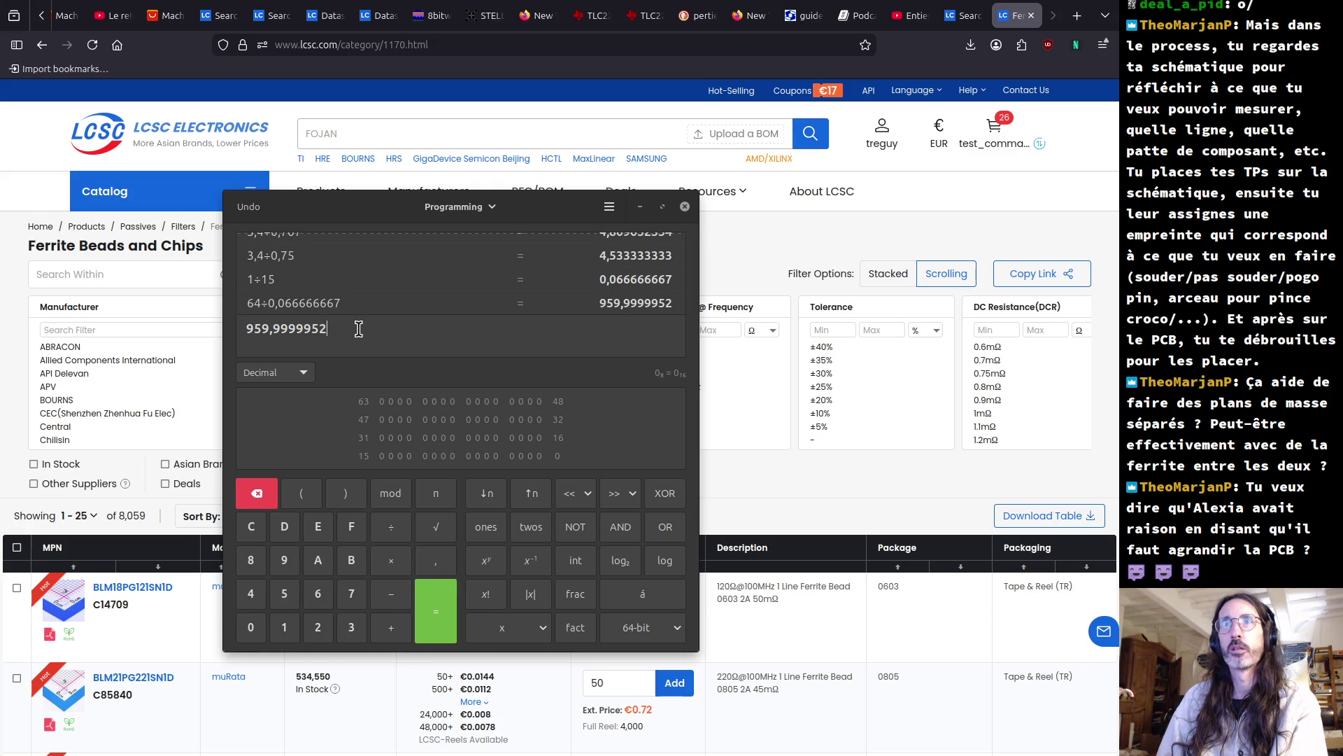
- Divide 959,9999952 by 228 to get 4,210526295 and select the result
{"action": "type", "text": "/288"}
{"action": "key", "text": "BackSpace"}
{"action": "key", "text": "BackSpace"}
{"action": "type", "text": "28"}
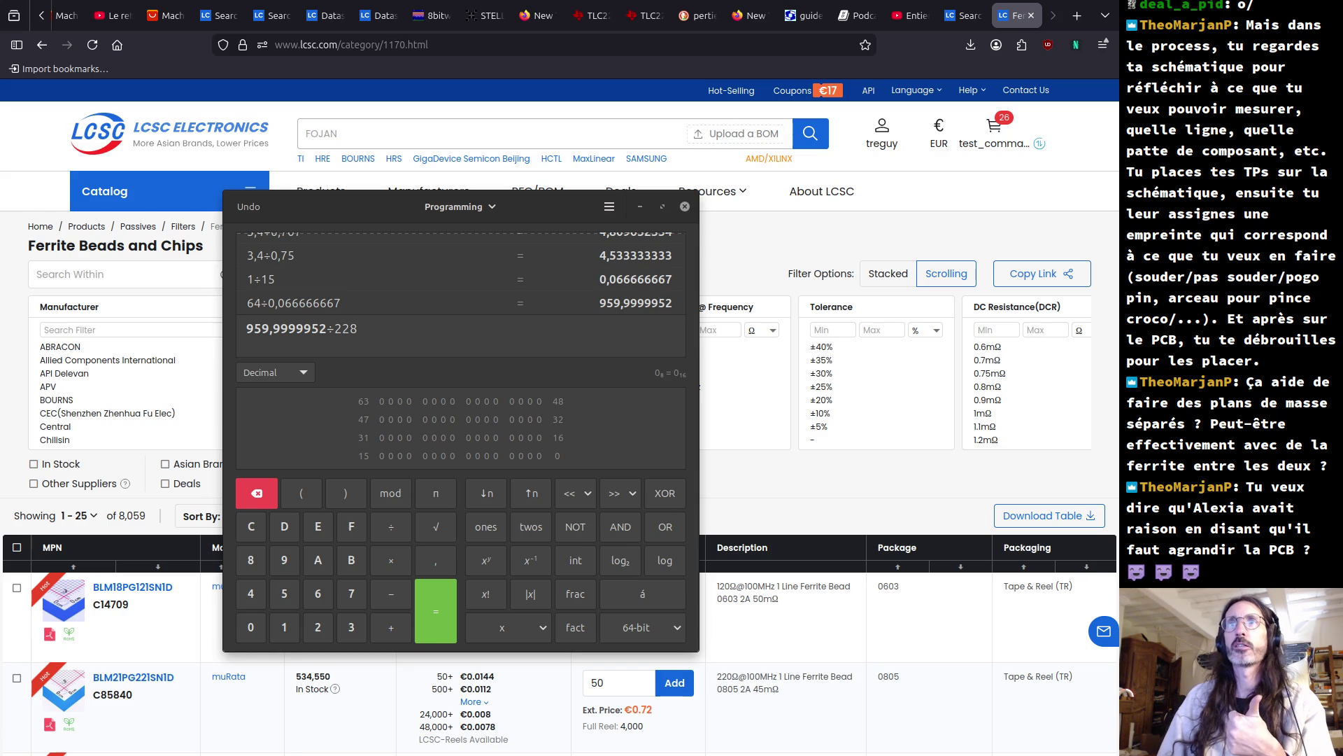
{"action": "key", "text": "Return"}
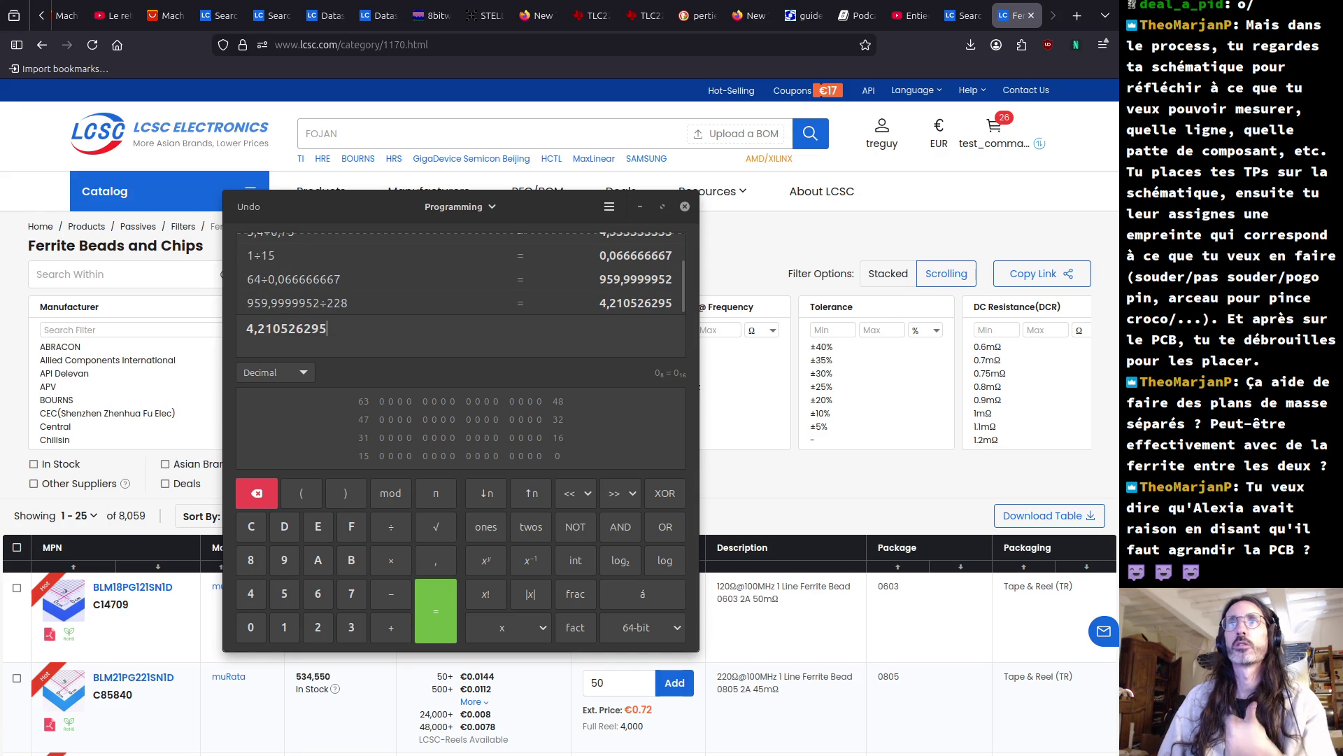
{"action": "left_click_drag", "start_coordinate": [340, 329], "coordinate": [229, 310]}
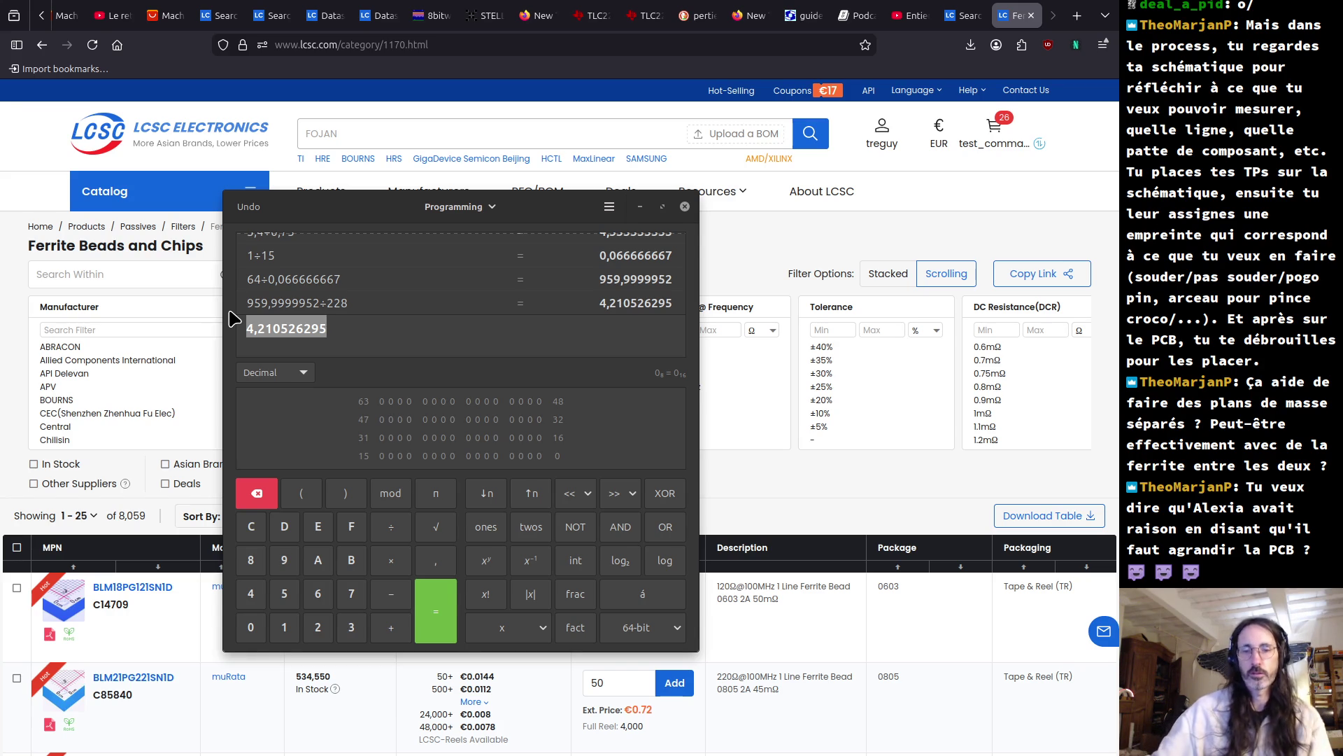
- Bring up the window switcher with Alt+Tab to leave the calculator
{"action": "key", "text": "alt+Tab"}
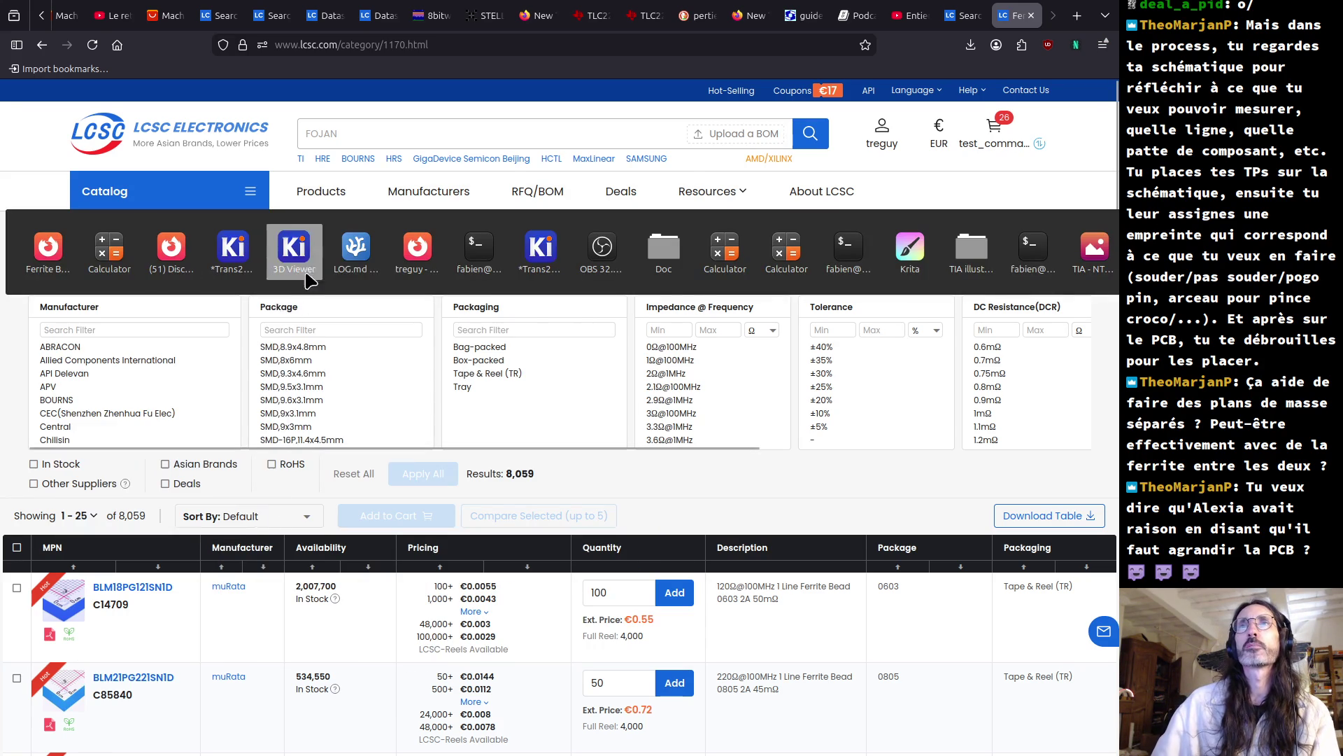
- Preview Update PCB from Schematic without applying it, then return to the Trans2600 schematic
{"action": "left_click", "coordinate": [236, 271]}
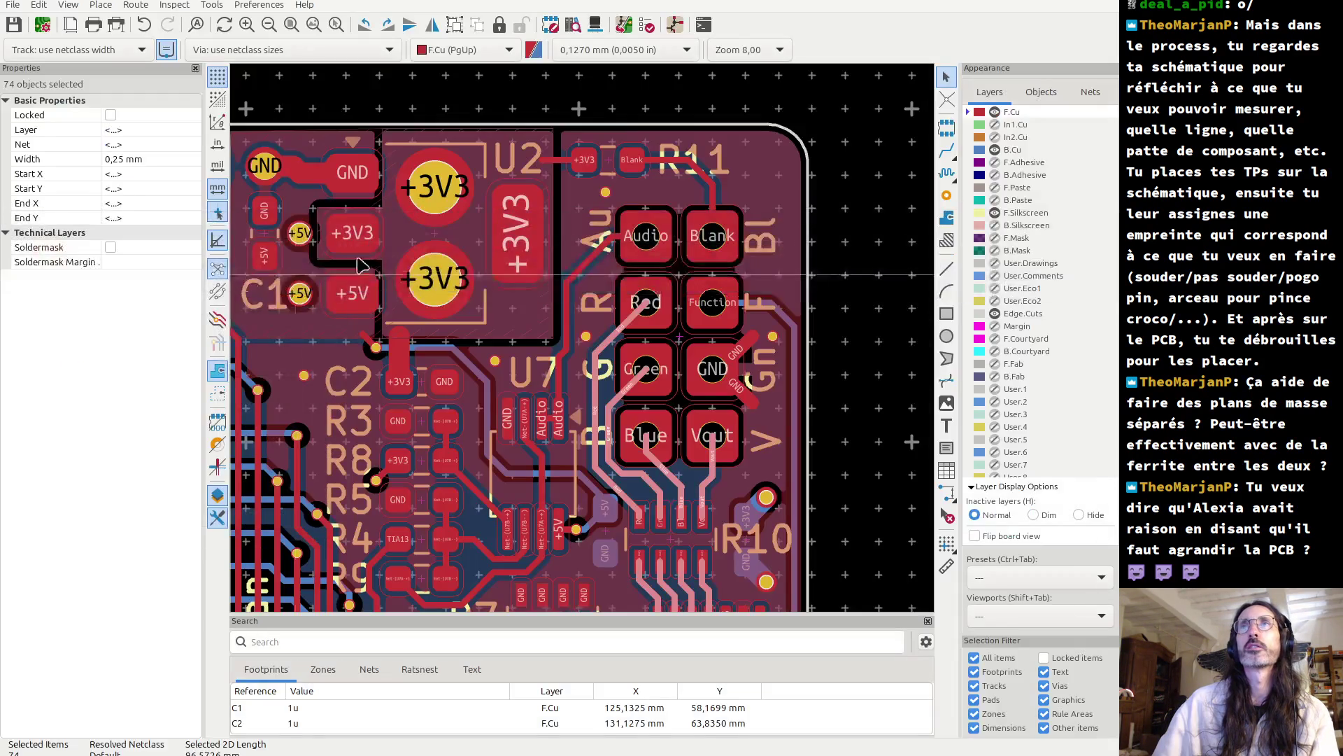
{"action": "left_click", "coordinate": [623, 26]}
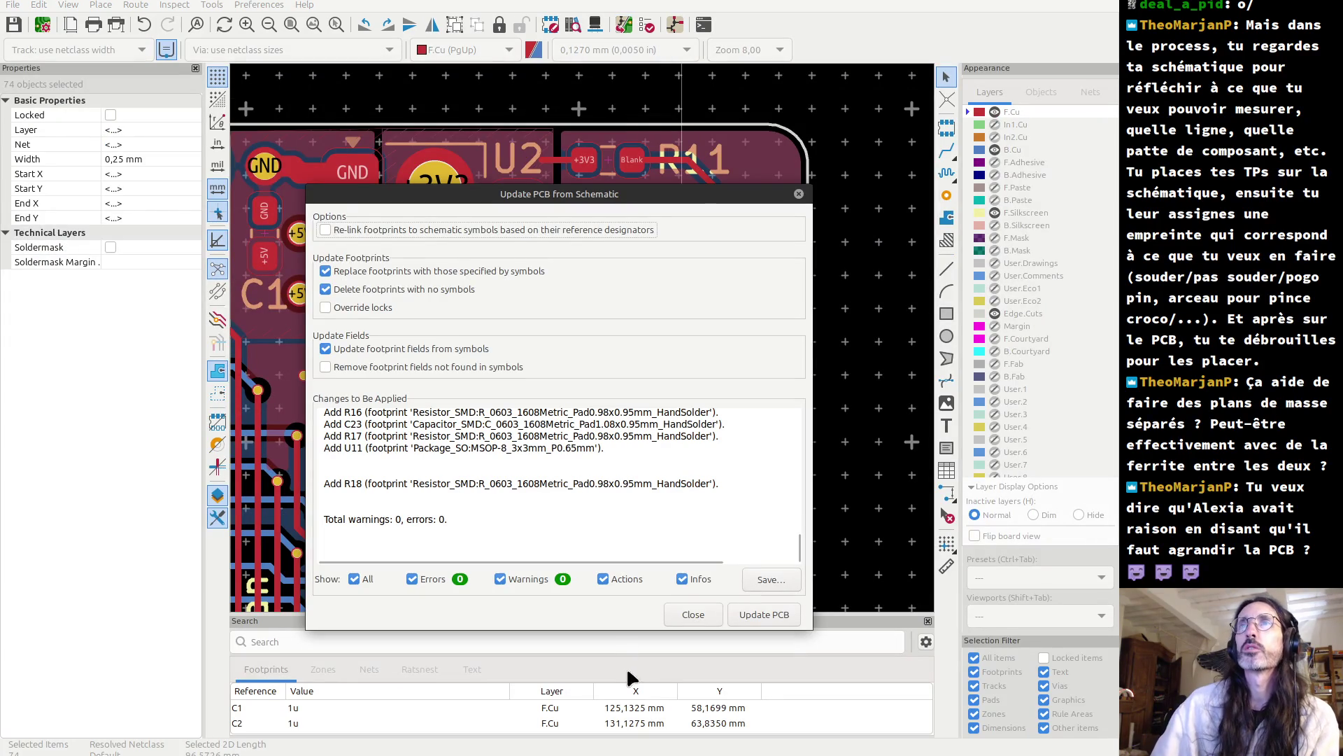
{"action": "left_click", "coordinate": [693, 614]}
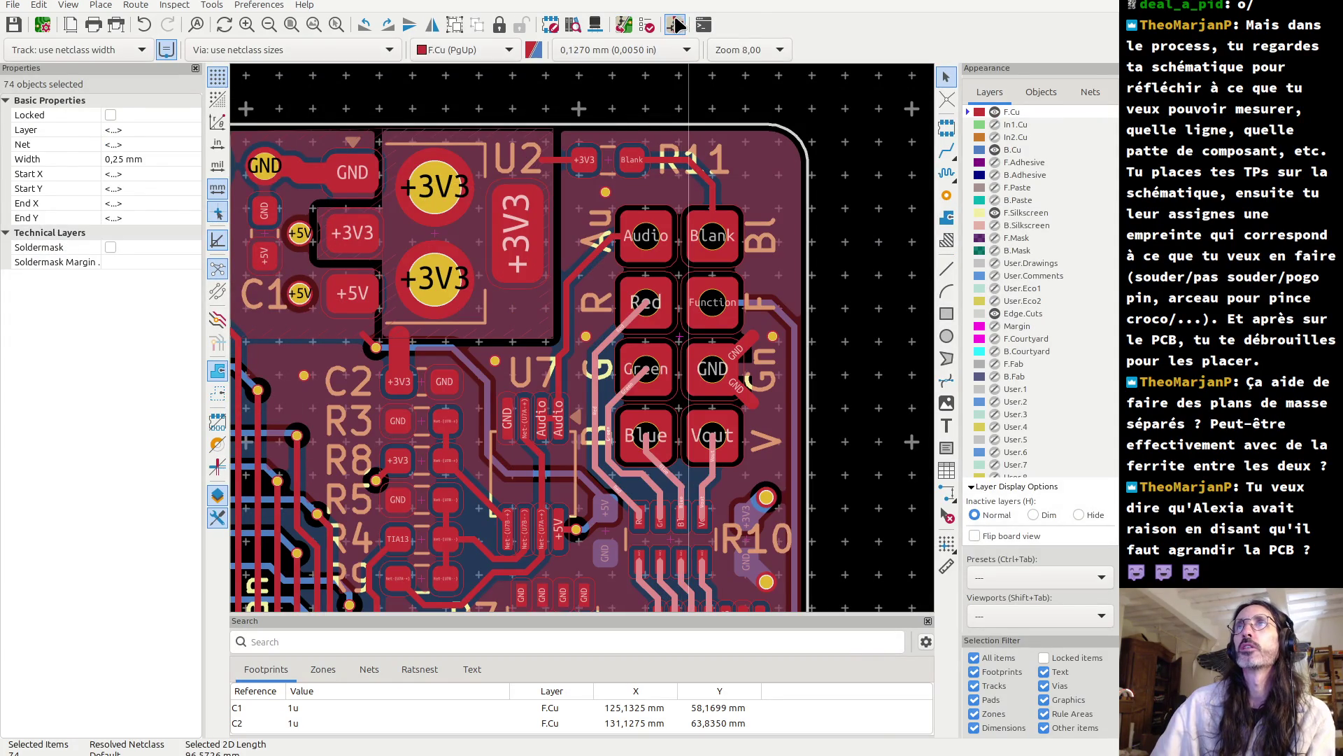
{"action": "left_click", "coordinate": [675, 25]}
{"action": "scroll", "coordinate": [562, 354], "scroll_direction": "down", "scroll_amount": 6}
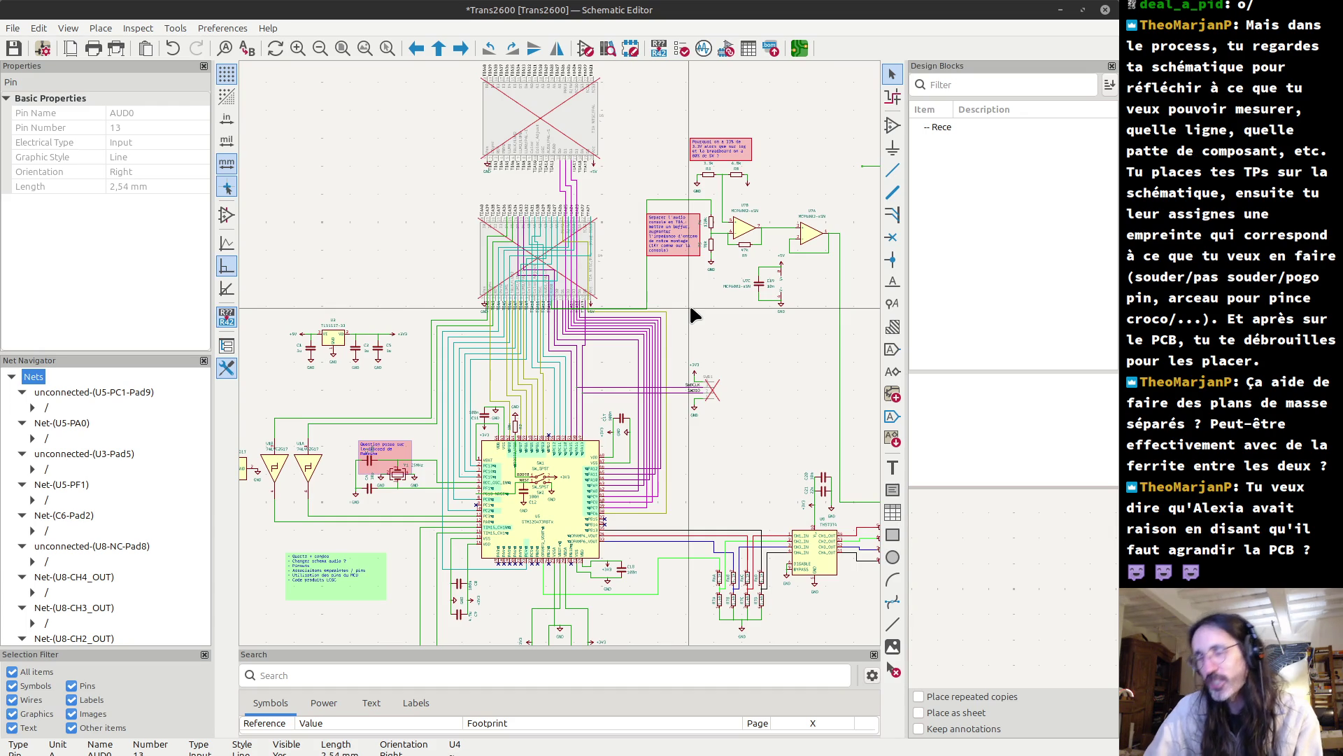
{"action": "middle_click_drag", "start_coordinate": [705, 290], "coordinate": [581, 359]}
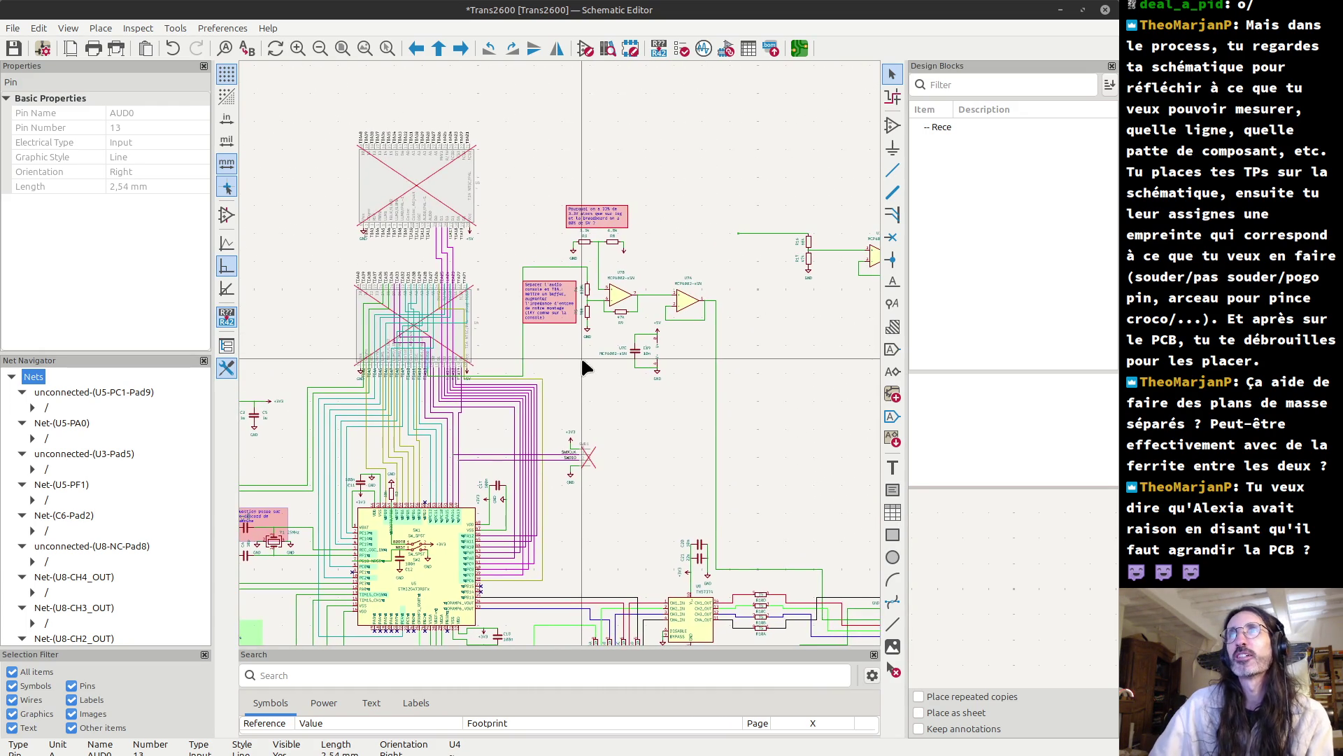
{"action": "mouse_move", "coordinate": [649, 455]}
{"action": "middle_mouse_down"}
{"action": "mouse_move", "coordinate": [728, 333]}
{"action": "mouse_move", "coordinate": [677, 346]}
{"action": "middle_mouse_up"}
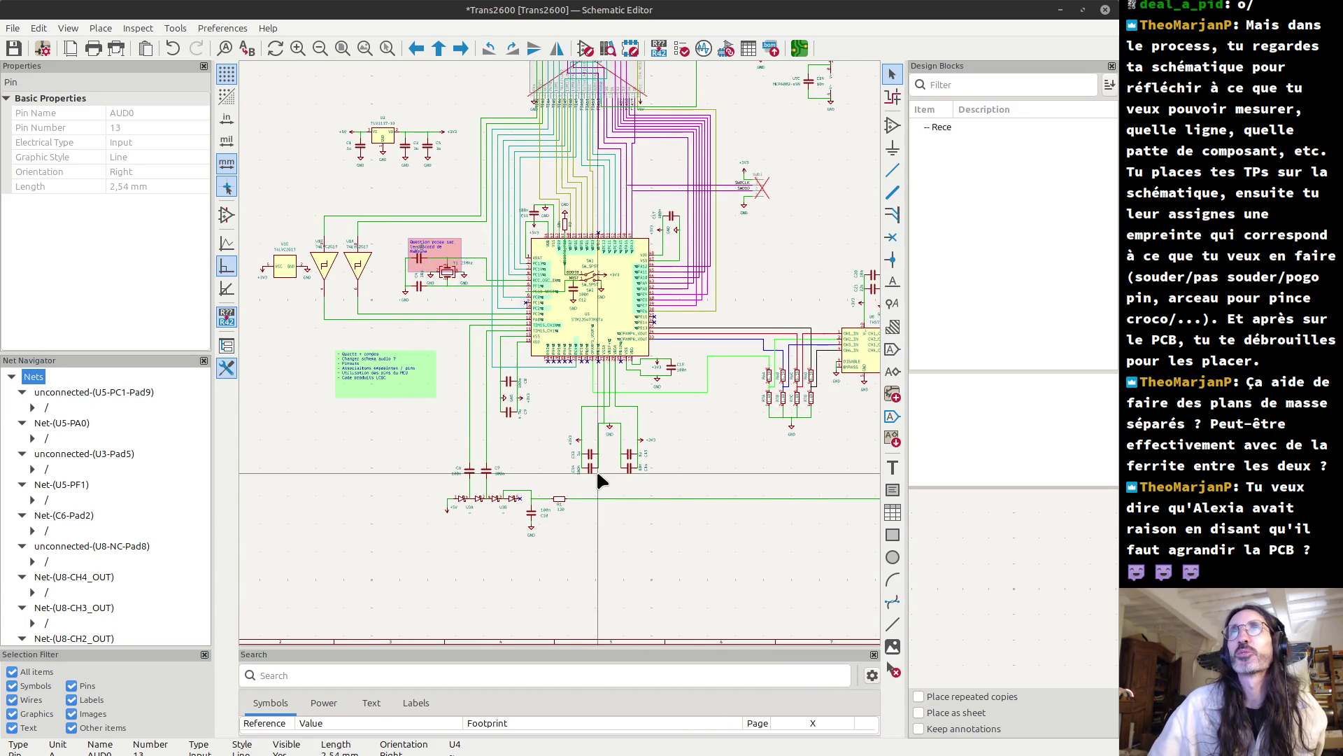
{"action": "scroll", "coordinate": [757, 448], "scroll_direction": "up", "scroll_amount": 6}
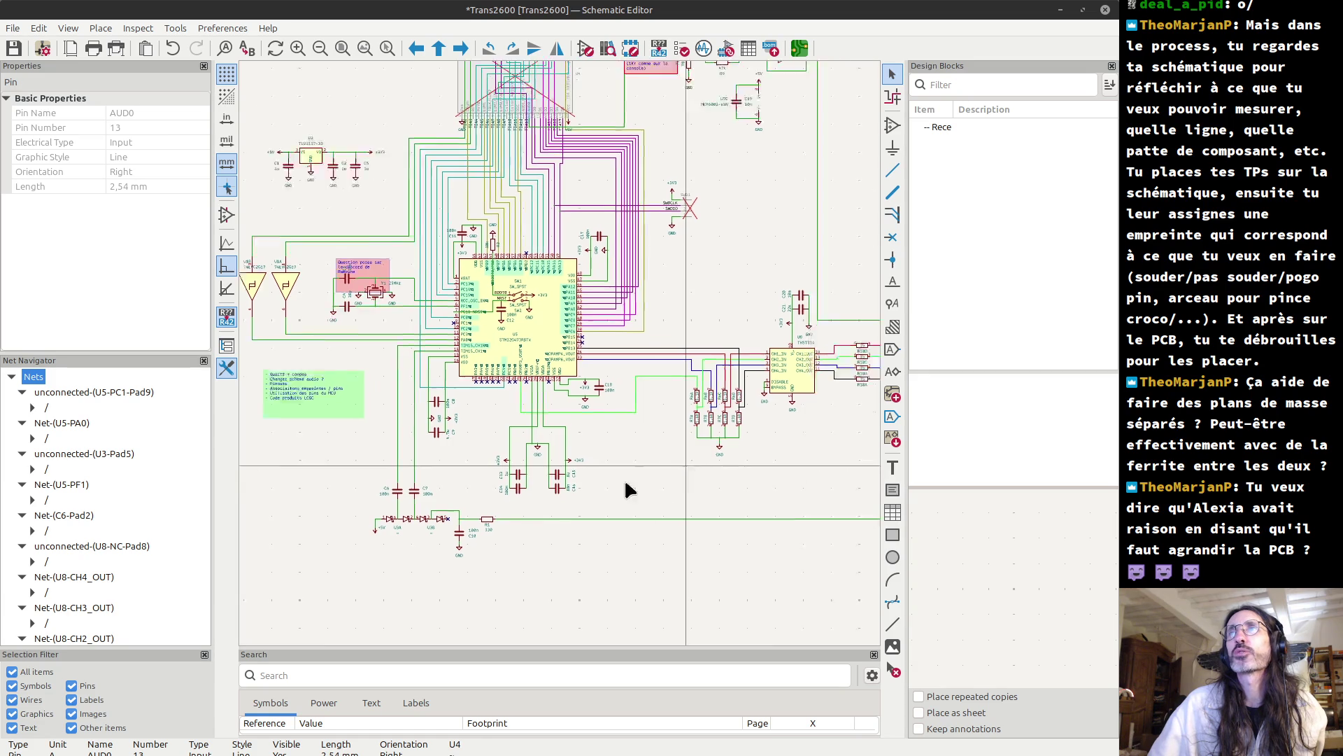
{"action": "scroll", "coordinate": [563, 360], "scroll_direction": "up", "scroll_amount": 2}
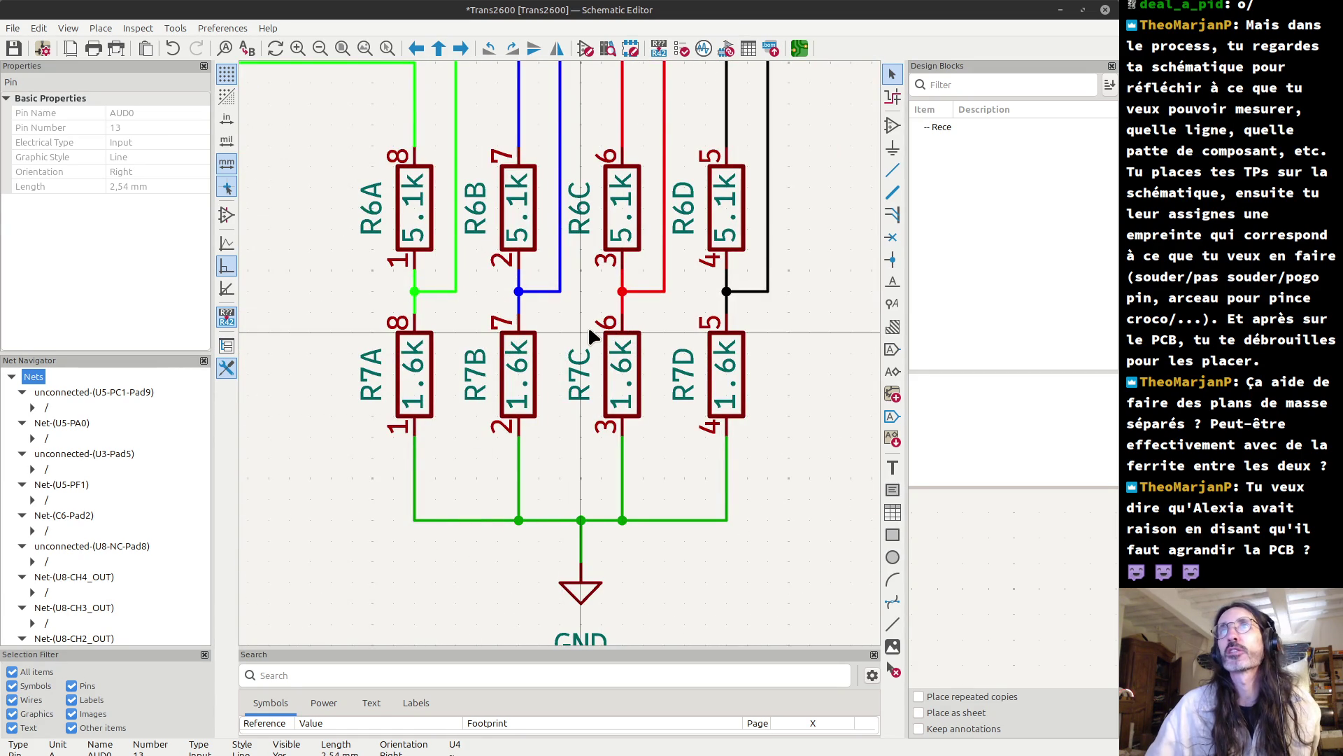
{"action": "scroll", "coordinate": [586, 327], "scroll_direction": "down", "scroll_amount": 4}
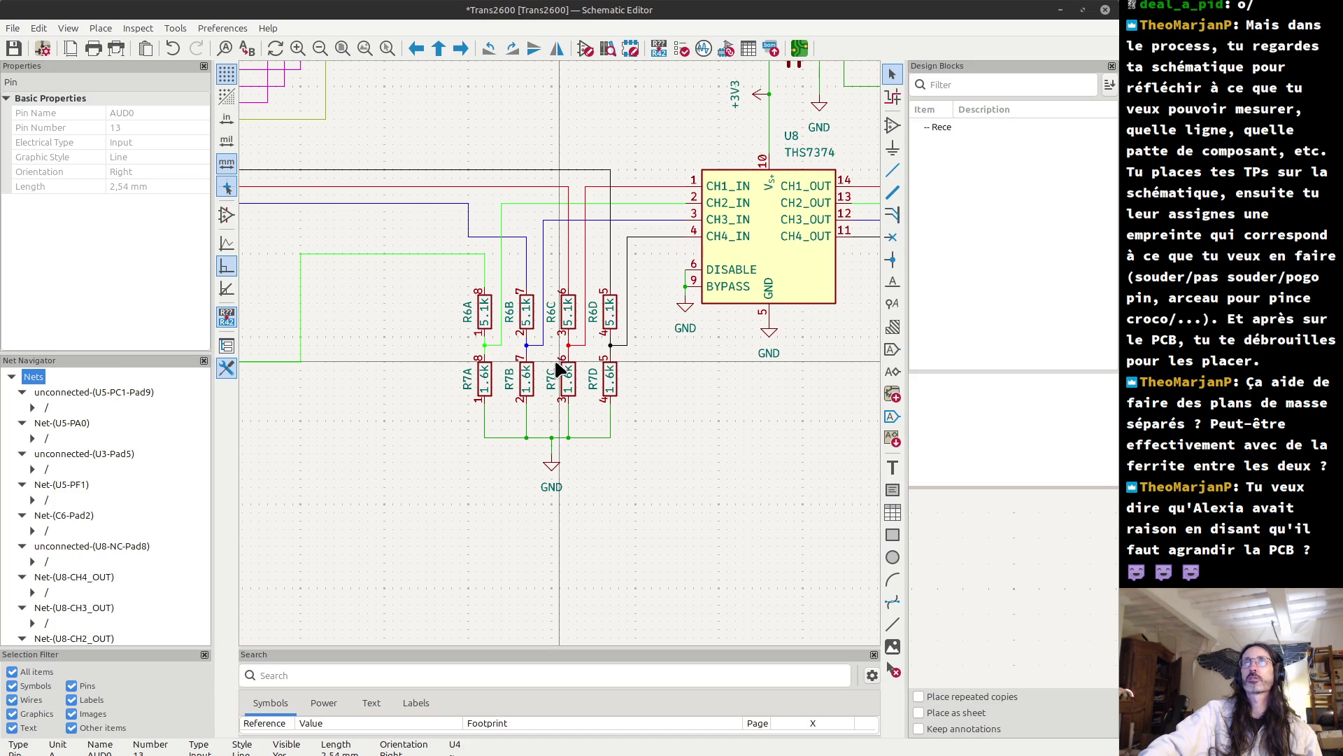
{"action": "left_click_drag", "start_coordinate": [441, 263], "coordinate": [652, 413]}
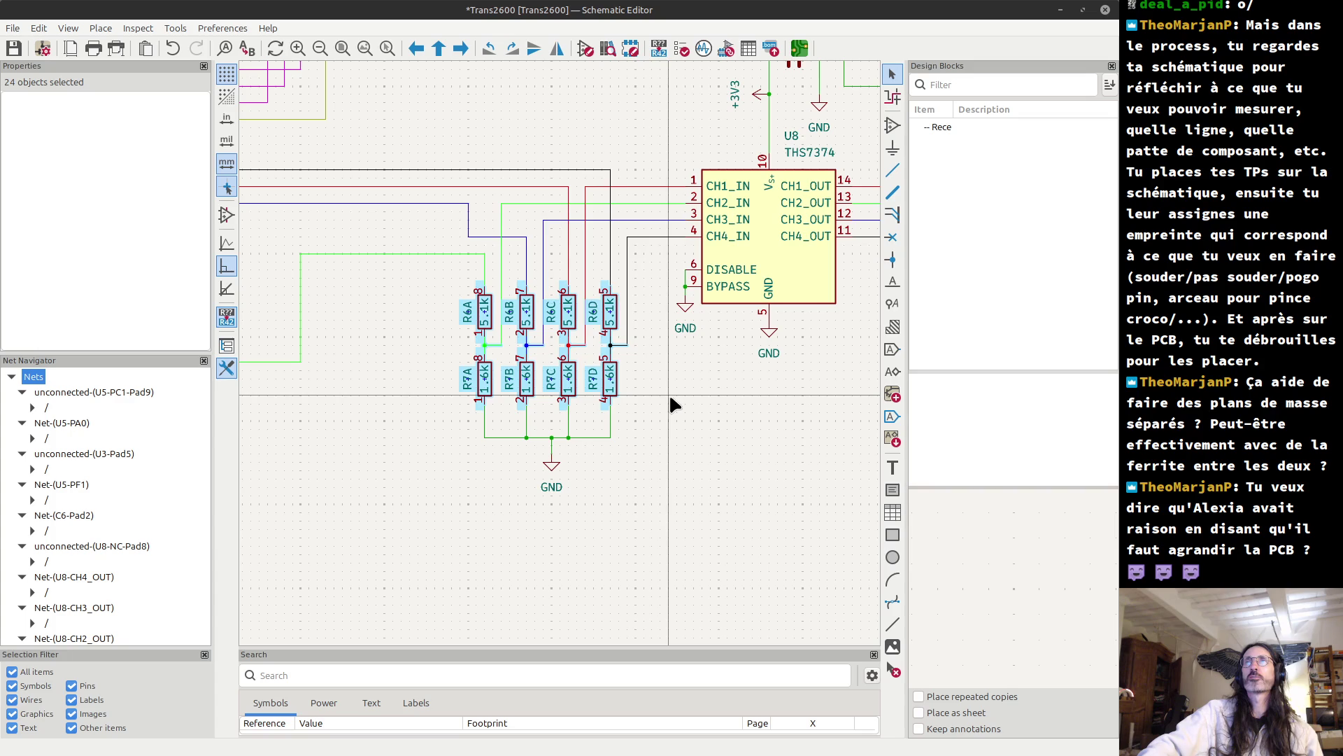
{"action": "left_click", "coordinate": [669, 405]}
{"action": "scroll", "coordinate": [358, 275], "scroll_direction": "down", "scroll_amount": 2}
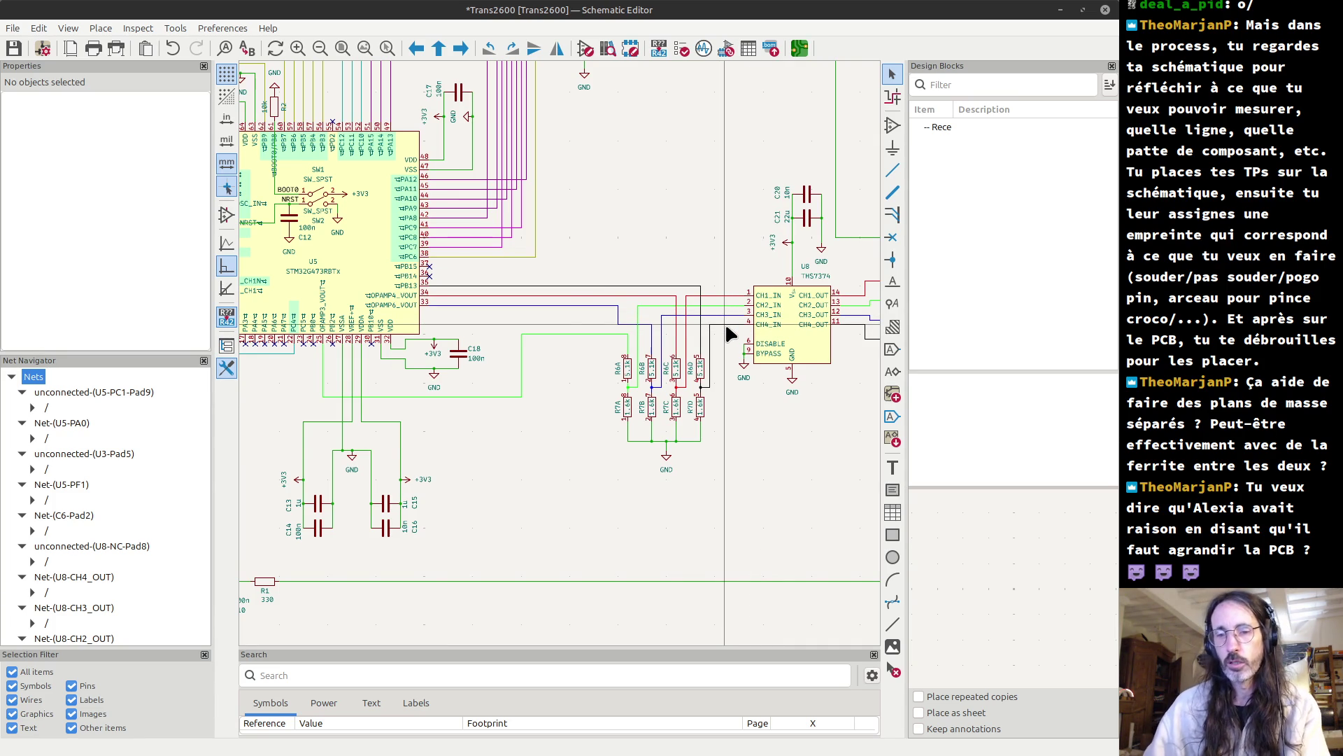
- Compute 3/7000 = 0,000428571 in the calculator, select the digits 428571, and minimize it
{"action": "key", "text": "XF86Calculator"}
{"action": "mouse_move", "coordinate": [386, 224]}
{"action": "left_mouse_down"}
{"action": "mouse_move", "coordinate": [629, 600]}
{"action": "mouse_move", "coordinate": [406, 428]}
{"action": "mouse_move", "coordinate": [381, 372]}
{"action": "mouse_move", "coordinate": [406, 338]}
{"action": "left_mouse_up"}
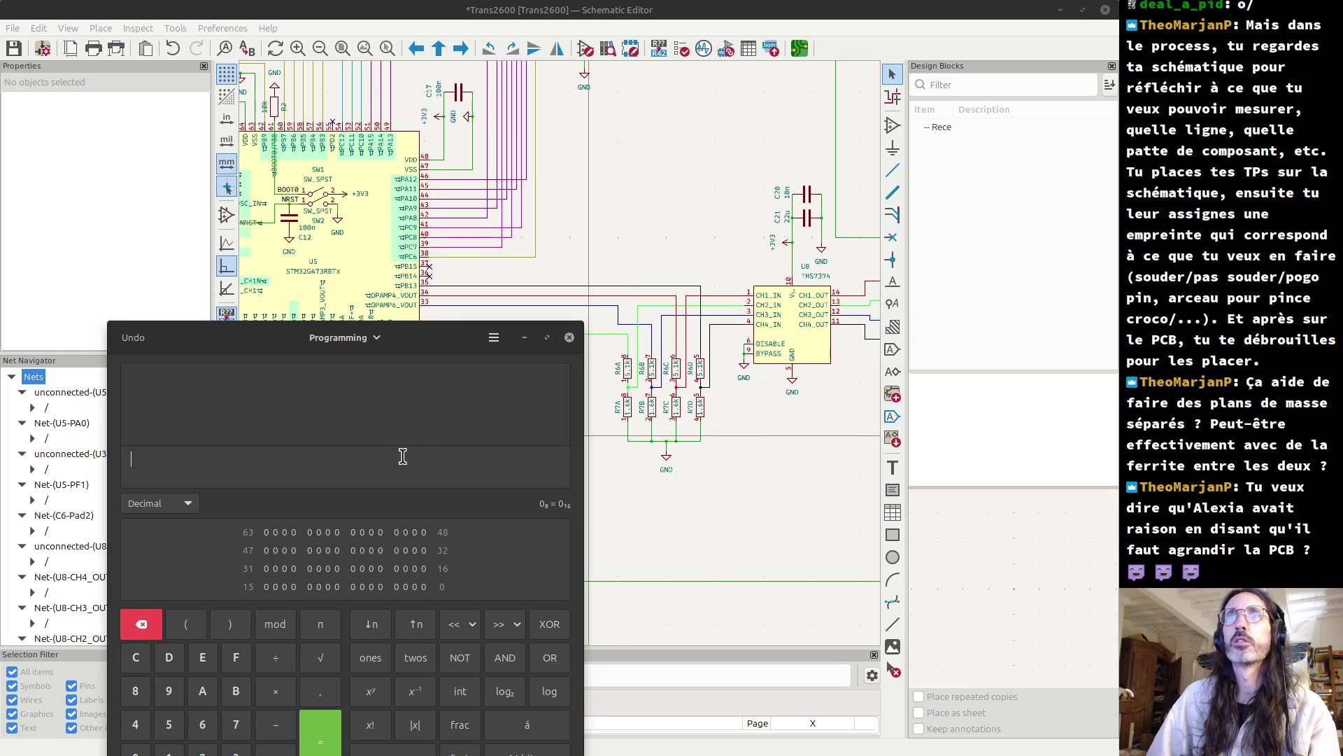
{"action": "type", "text": "3/7000"}
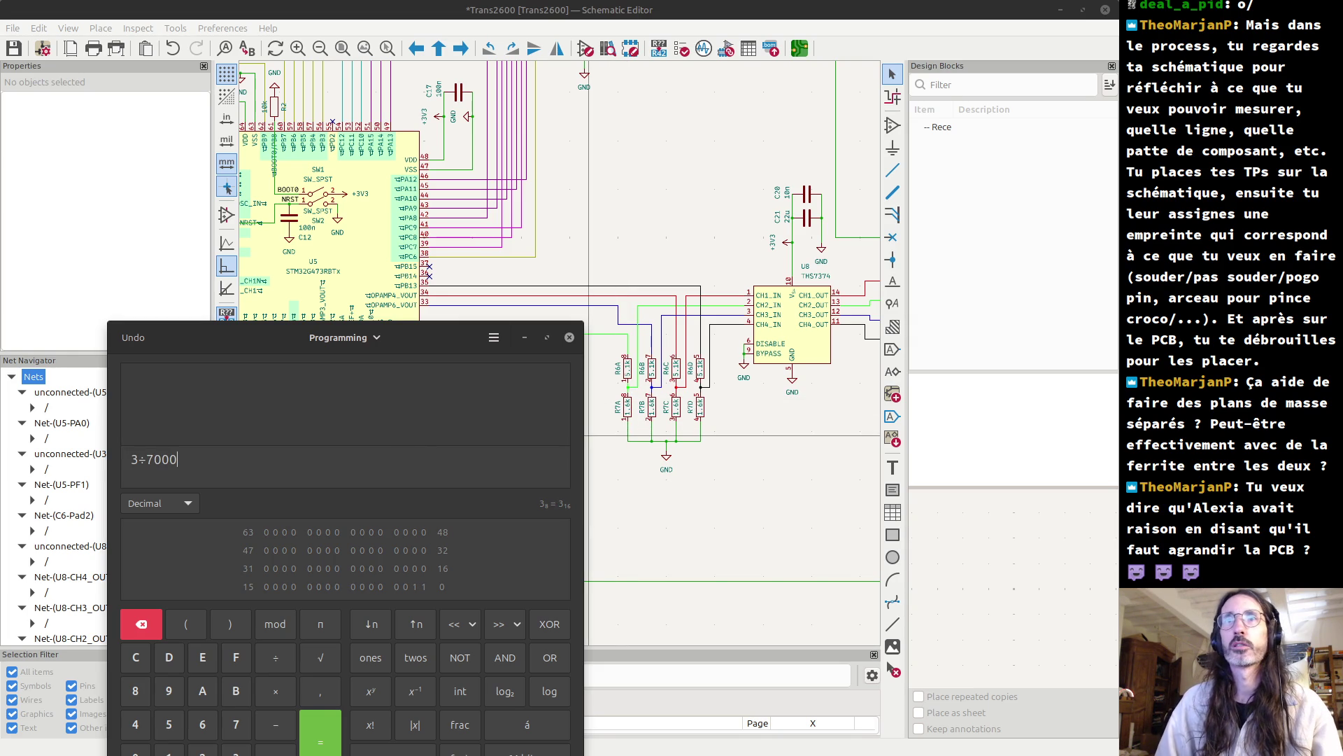
{"action": "left_click", "coordinate": [141, 459]}
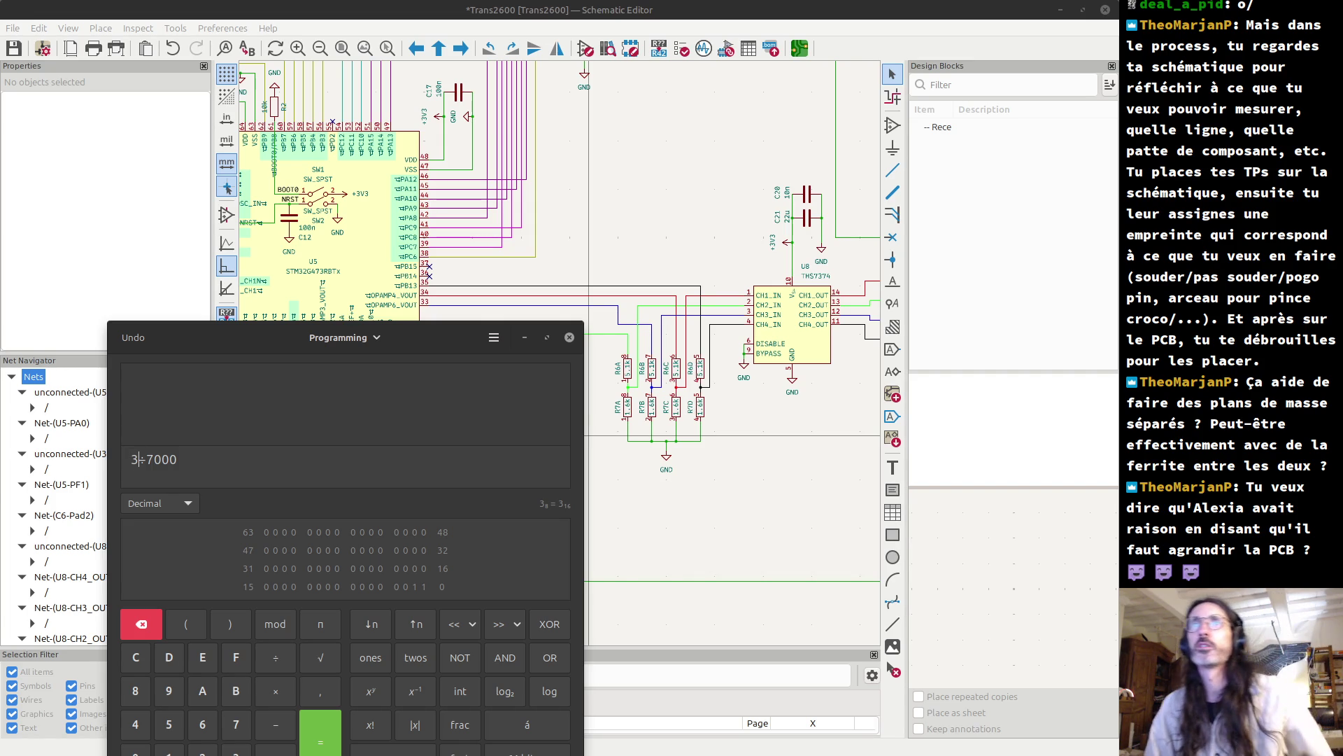
{"action": "key", "text": "Return"}
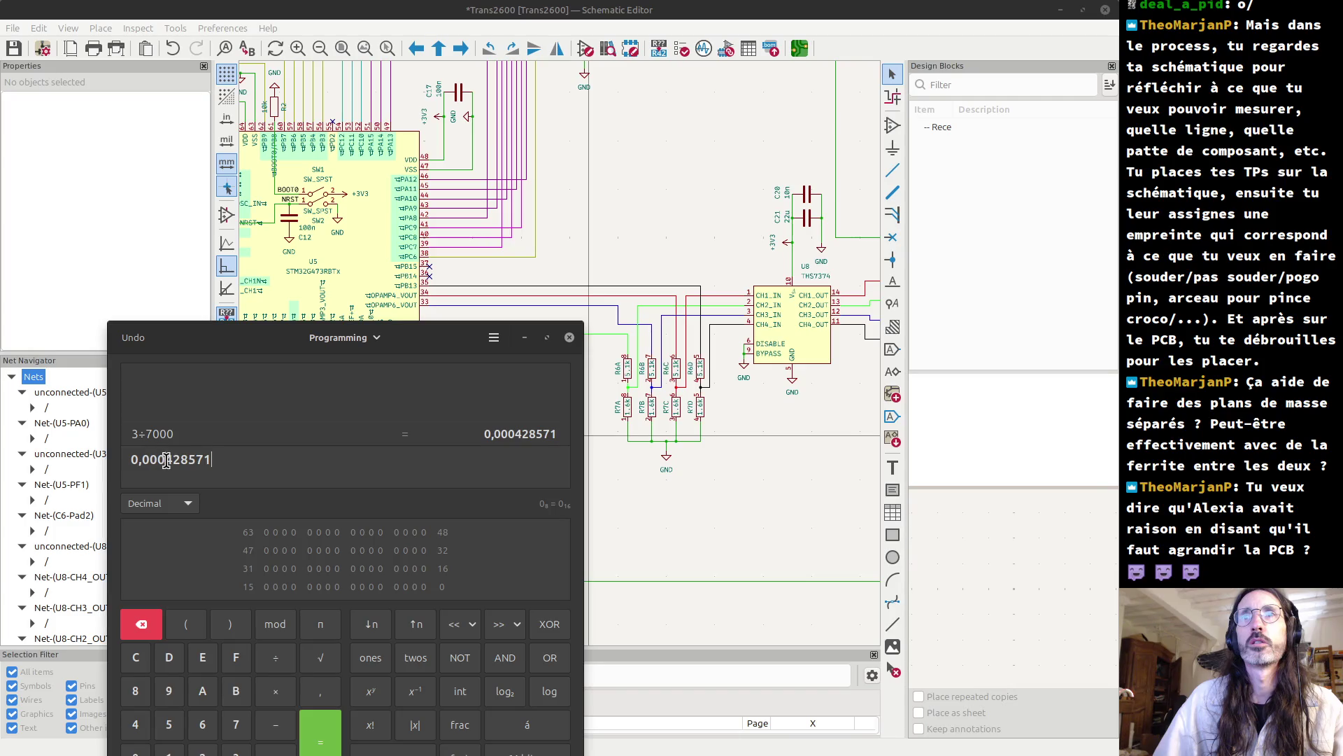
{"action": "left_click_drag", "start_coordinate": [165, 459], "coordinate": [247, 458]}
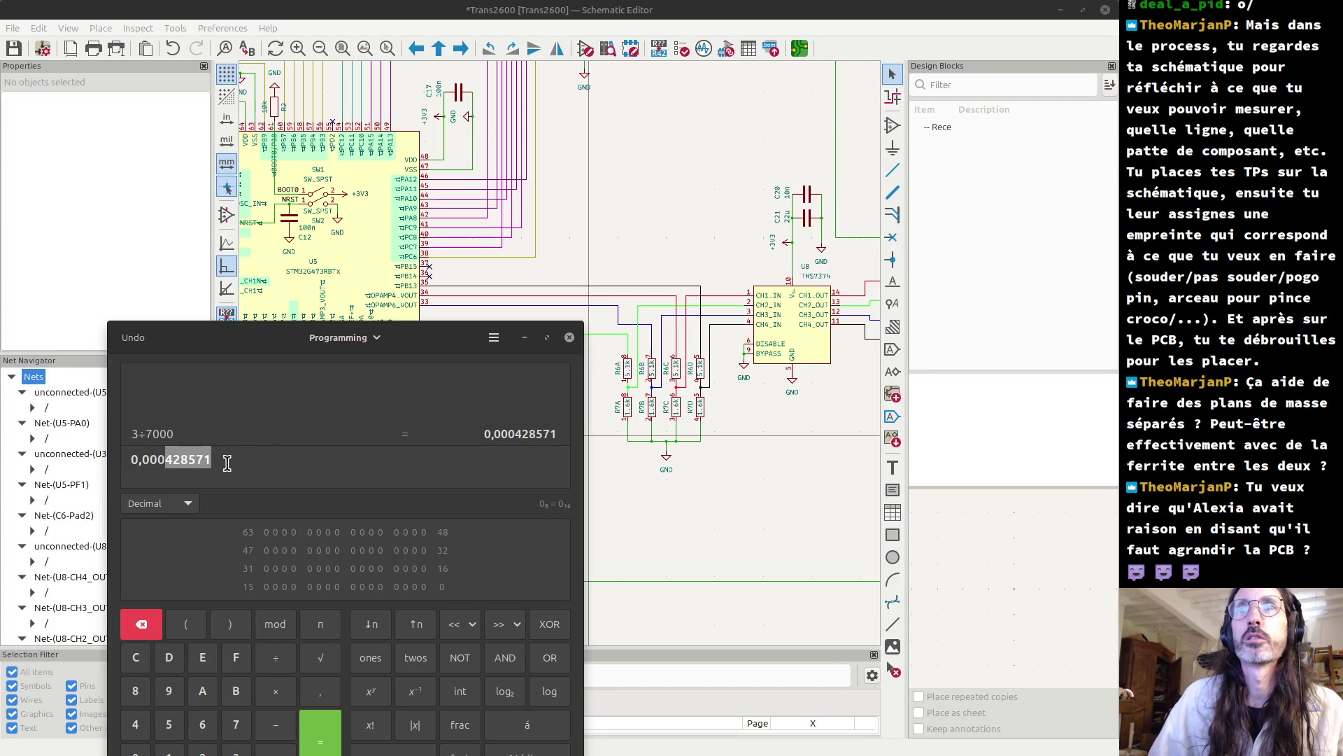
{"action": "left_click", "coordinate": [529, 339]}
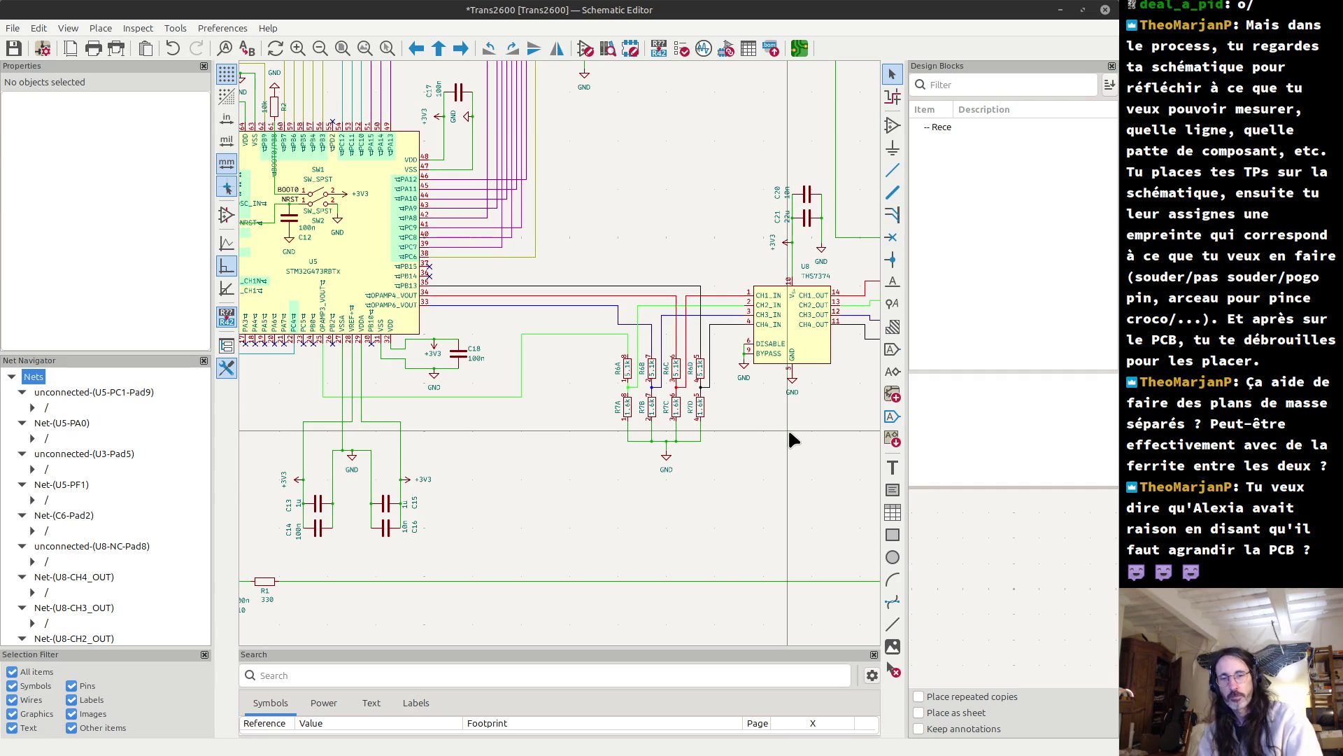
{"action": "key", "text": "alt+Tab"}
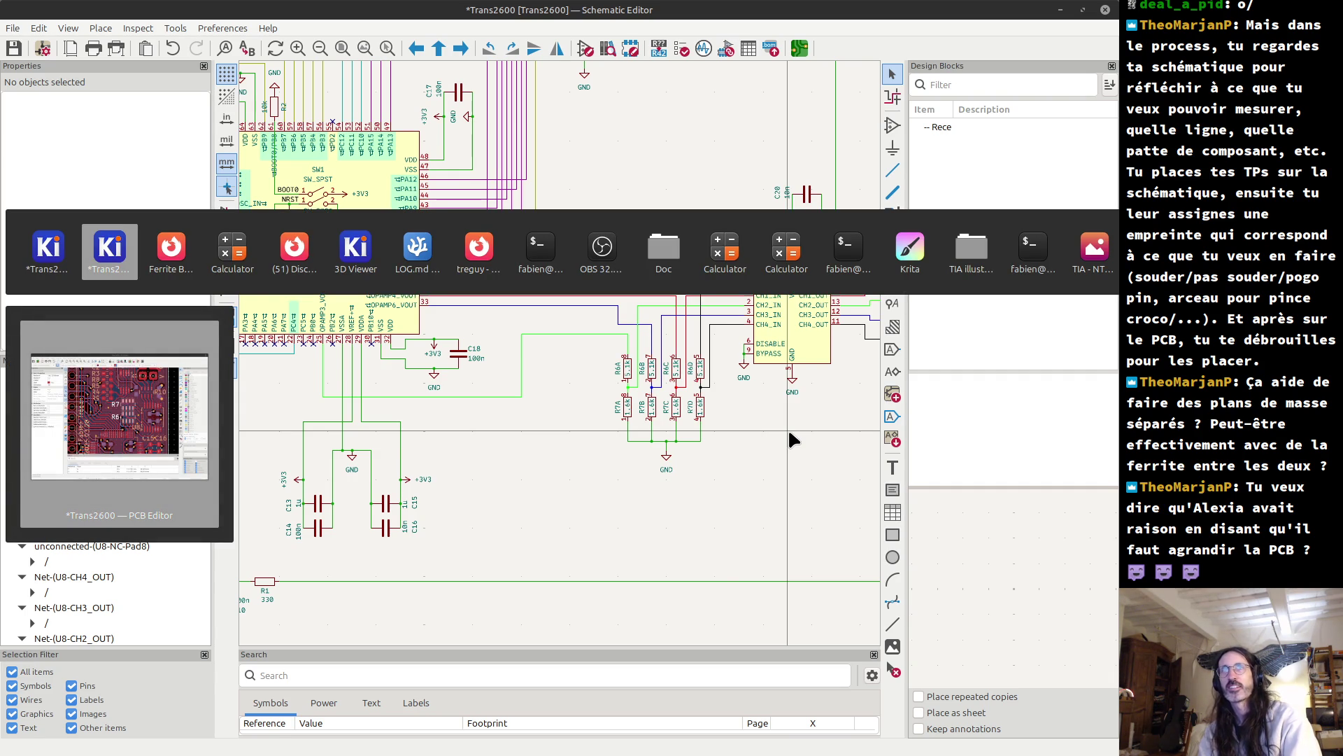
{"action": "key", "text": "Tab"}
{"action": "key", "text": "Tab"}
{"action": "key", "text": "Tab"}
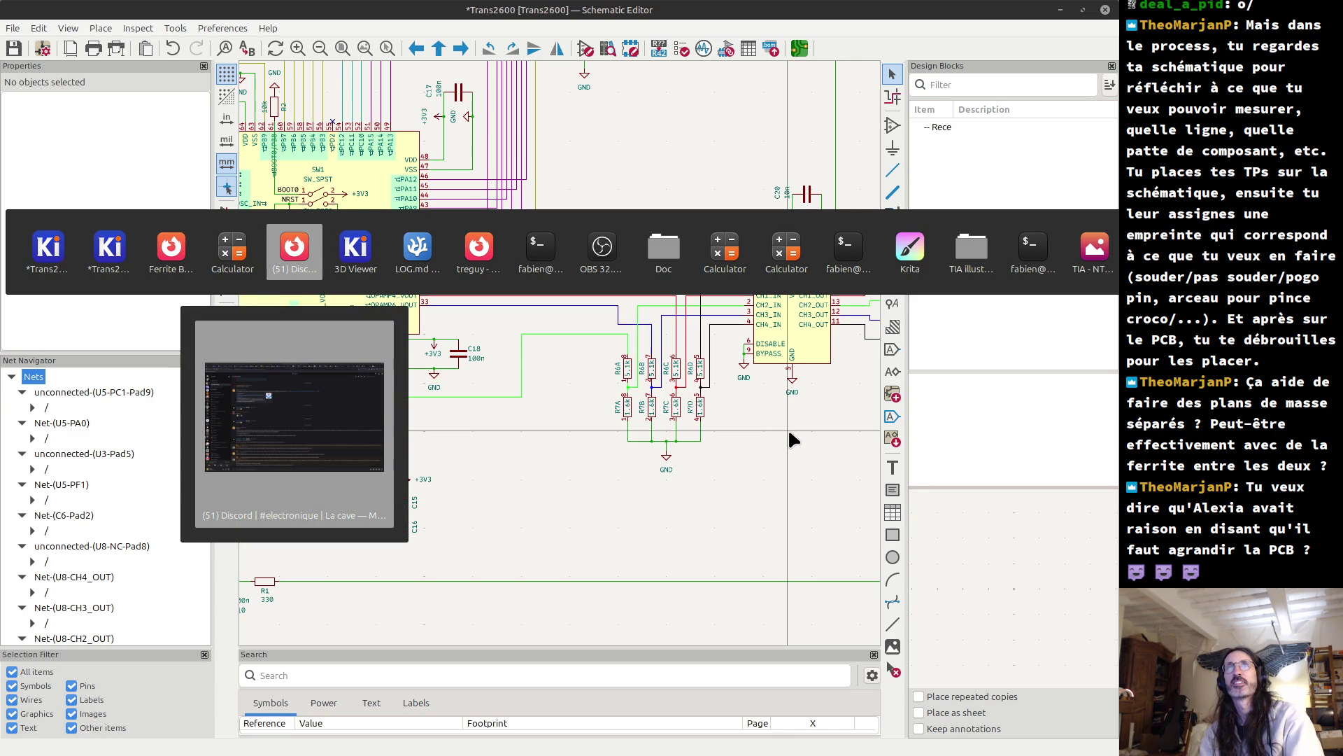
{"action": "key", "text": "alt+shift+Tab"}
{"action": "key", "text": "alt+shift+Tab"}
{"action": "key", "text": "alt+shift+Tab"}
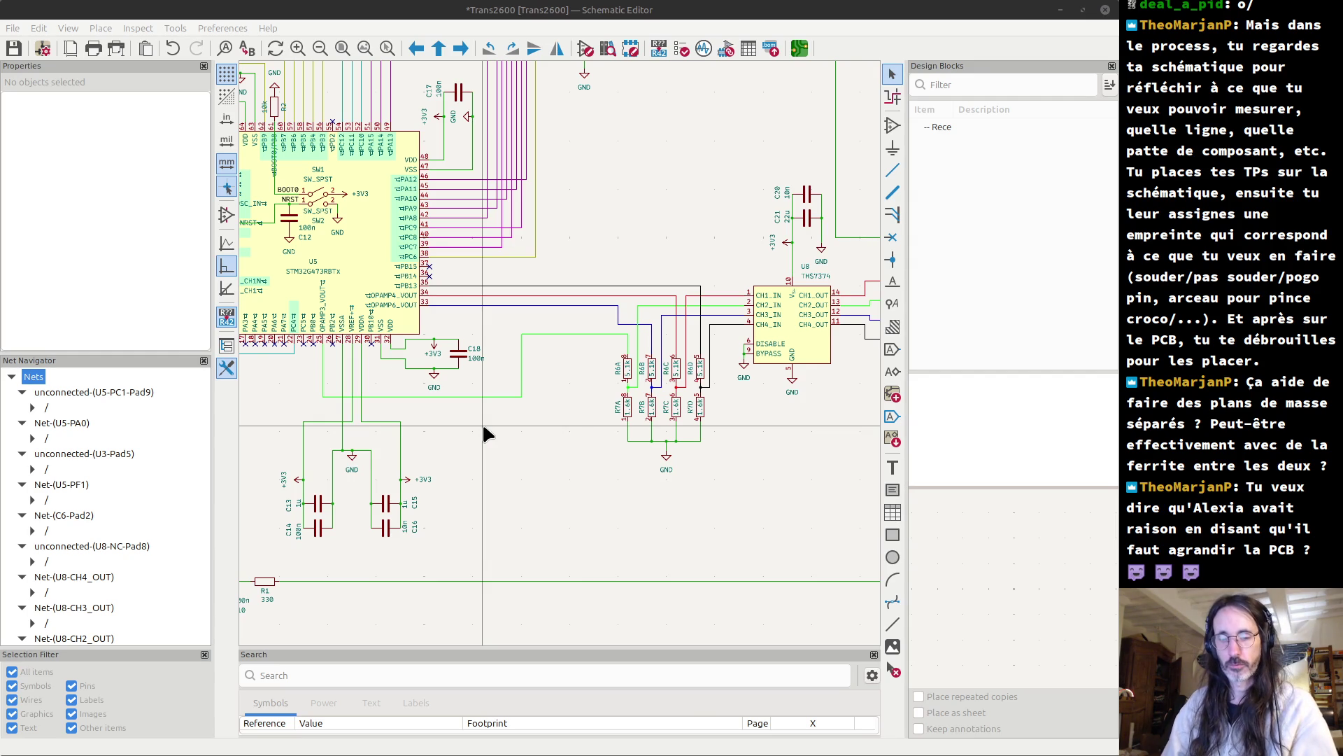
- Compute 5,1+1,6 = 6,7 and 3÷6,7 = 0,447761194, then minimize the calculator
{"action": "key", "text": "XF86Calculator"}
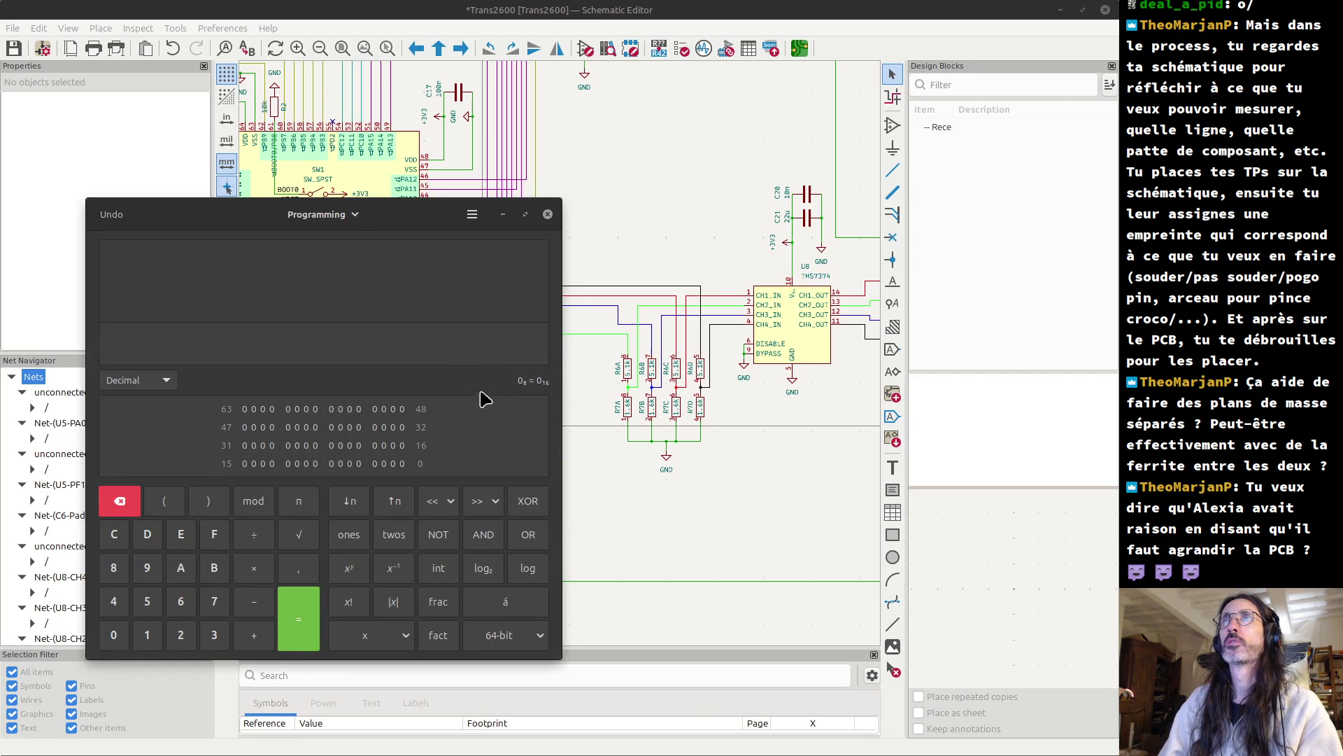
{"action": "left_click_drag", "start_coordinate": [406, 219], "coordinate": [376, 265]}
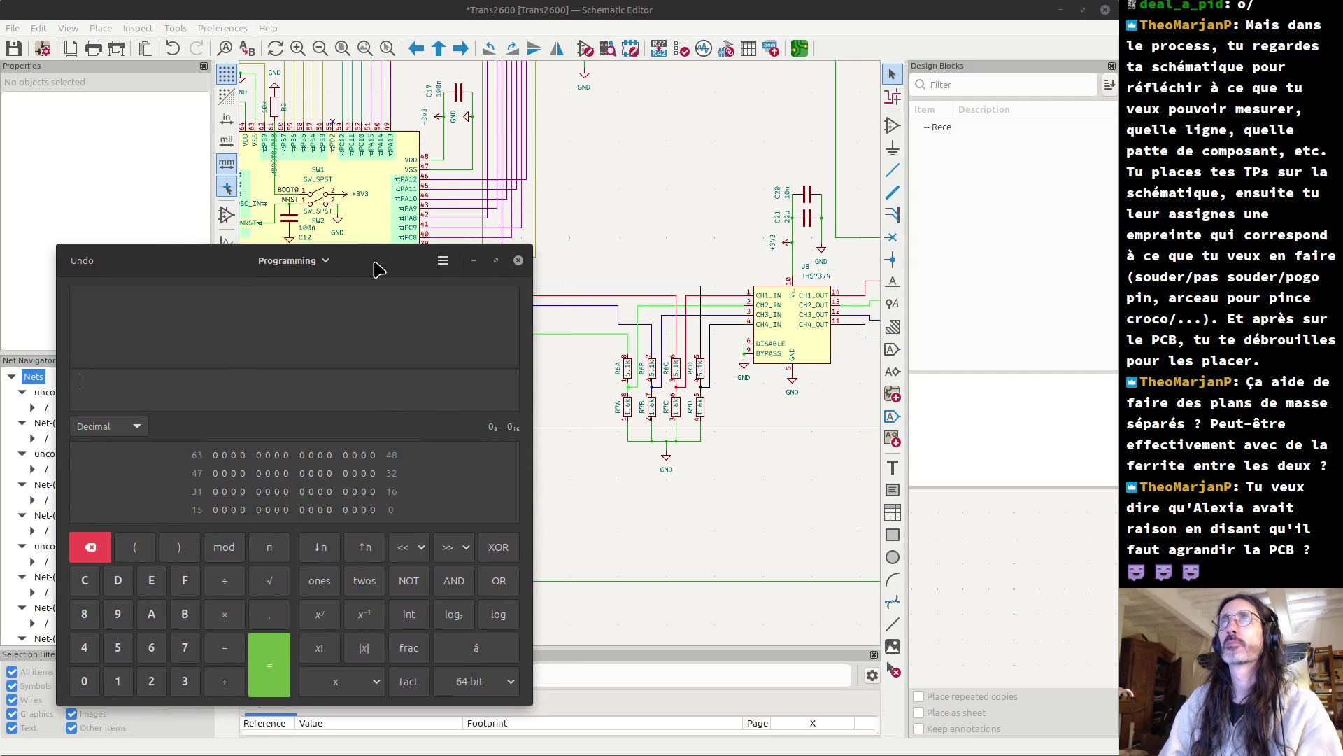
{"action": "type", "text": "5,1+1,6"}
{"action": "key", "text": "Return"}
{"action": "left_click_drag", "start_coordinate": [363, 274], "coordinate": [373, 360]}
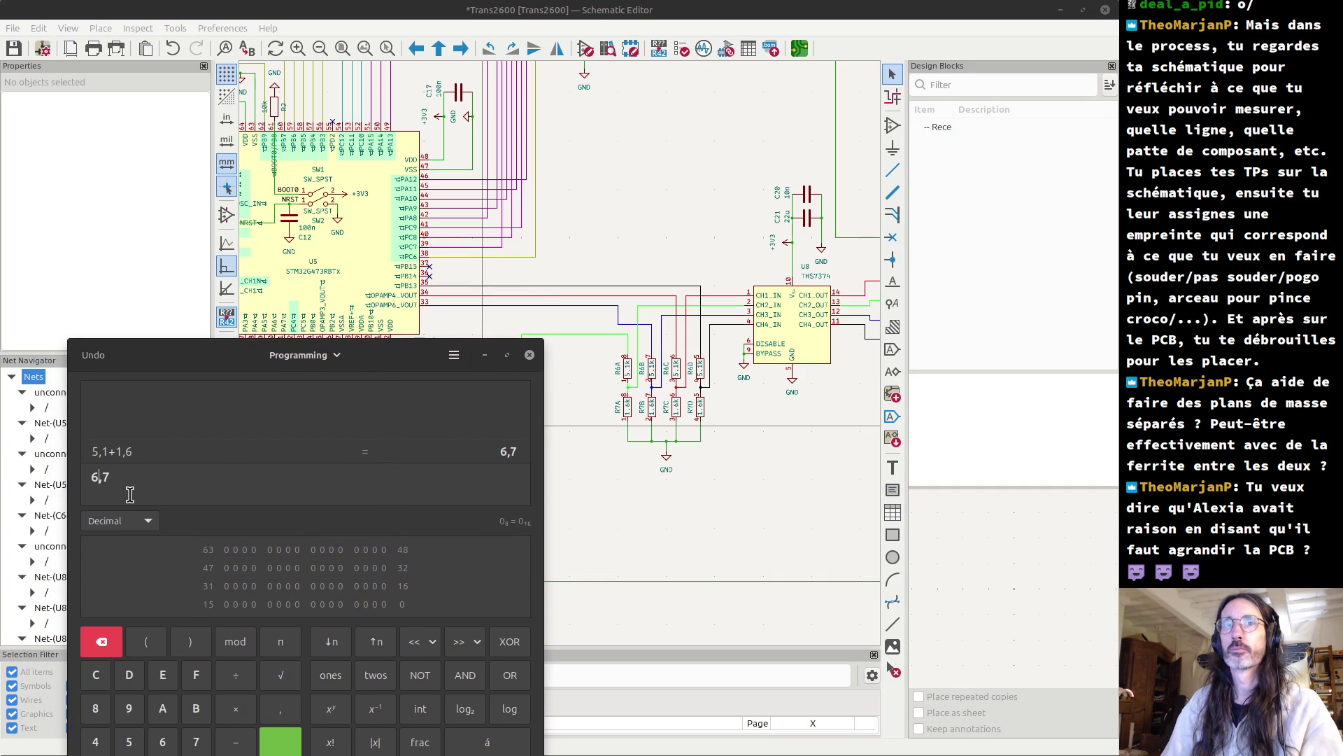
{"action": "type", "text": "3/"}
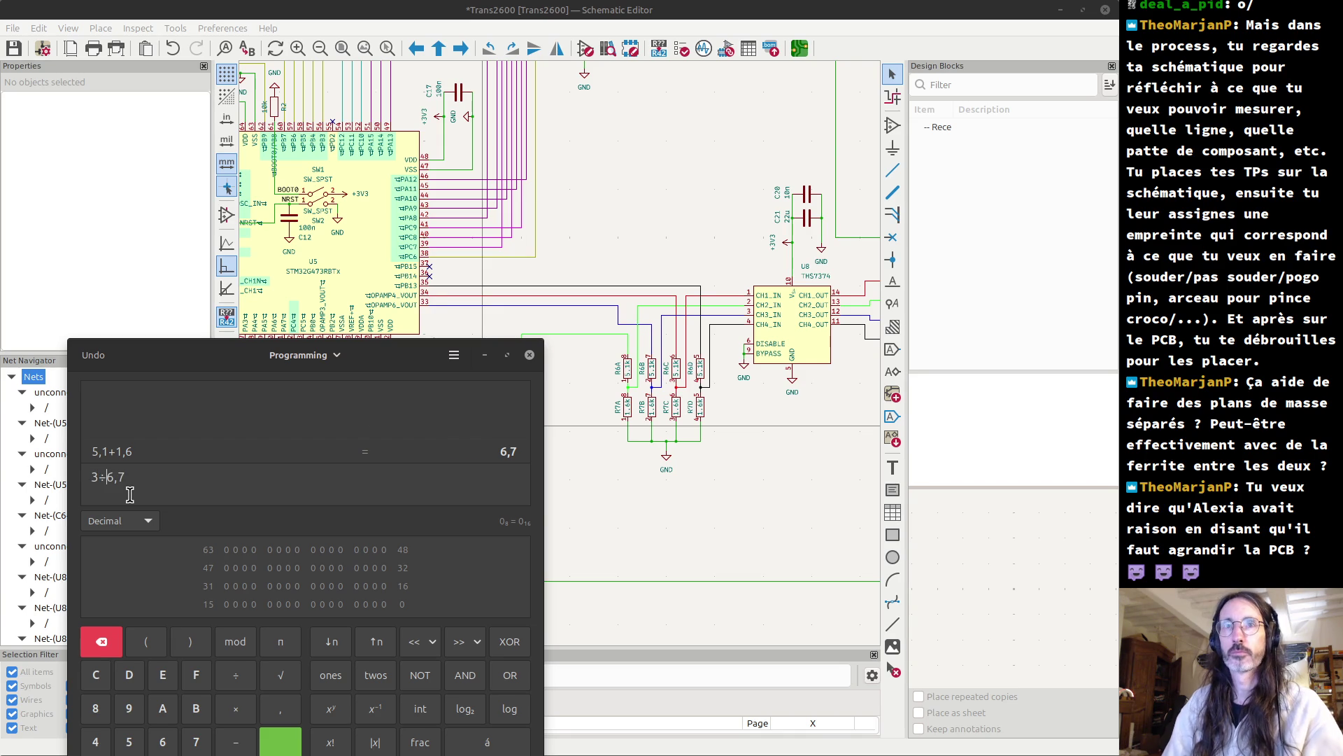
{"action": "key", "text": "Return"}
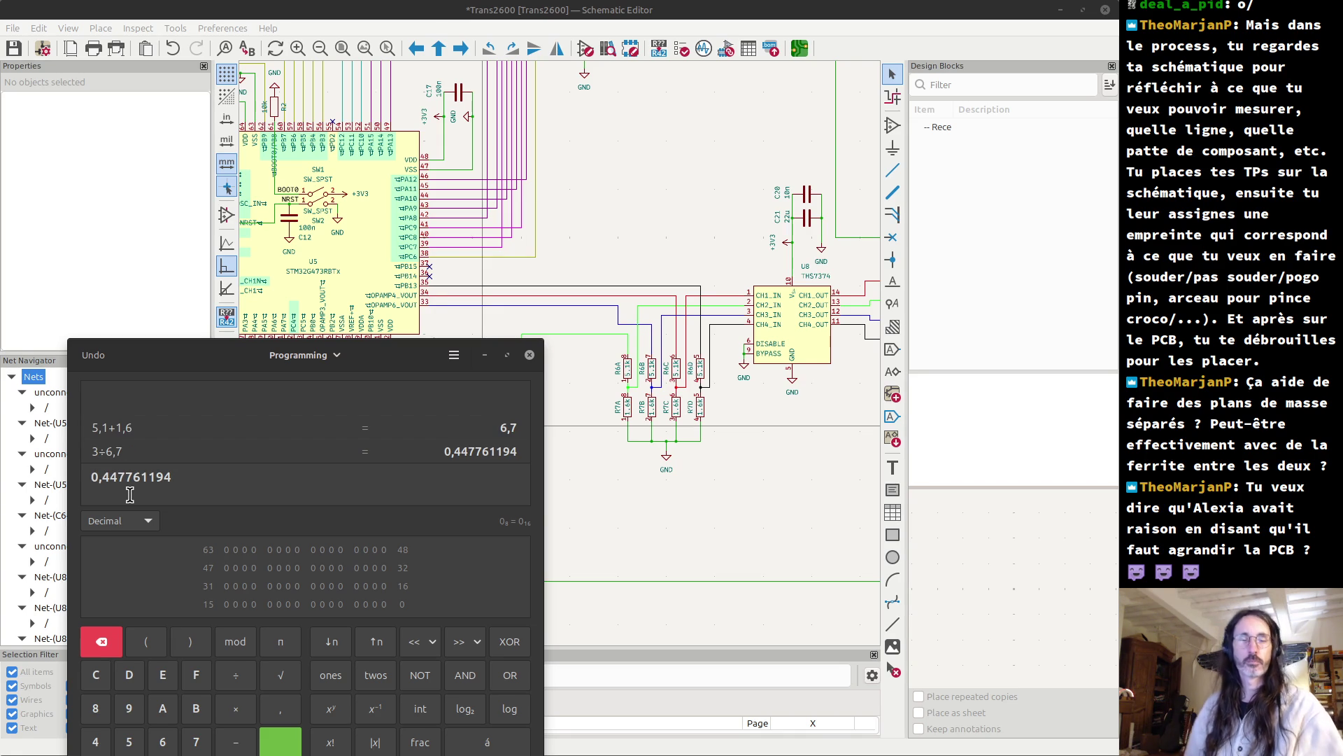
{"action": "left_click", "coordinate": [482, 354]}
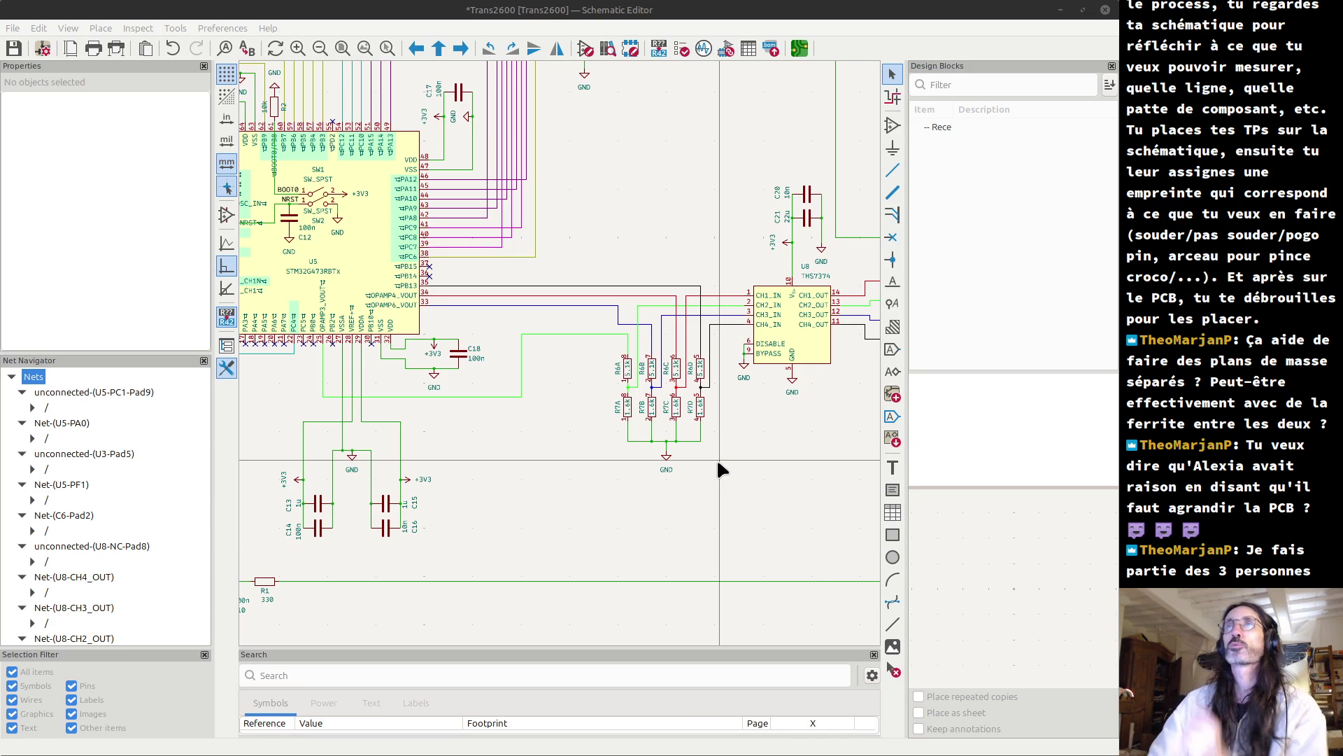
{"action": "scroll", "coordinate": [719, 461], "scroll_direction": "up", "scroll_amount": 3}
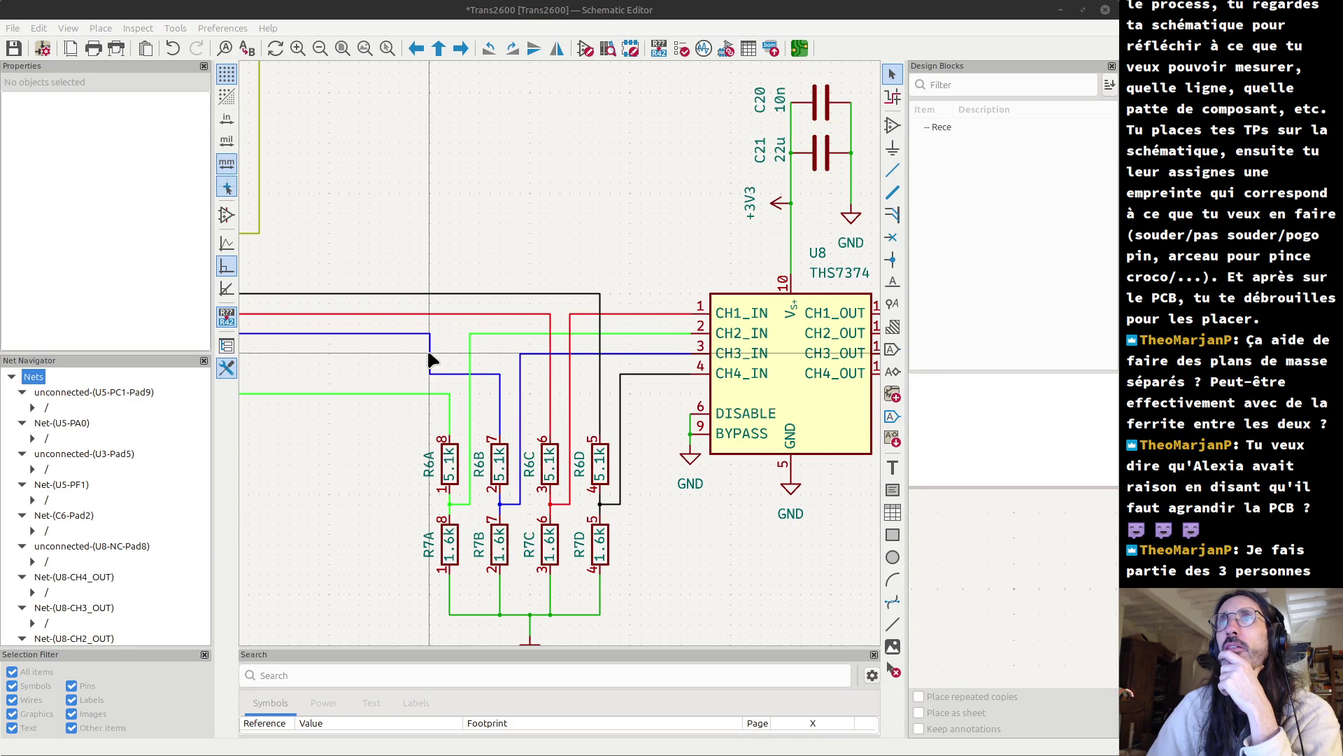
{"action": "scroll", "coordinate": [430, 358], "scroll_direction": "up", "scroll_amount": 2}
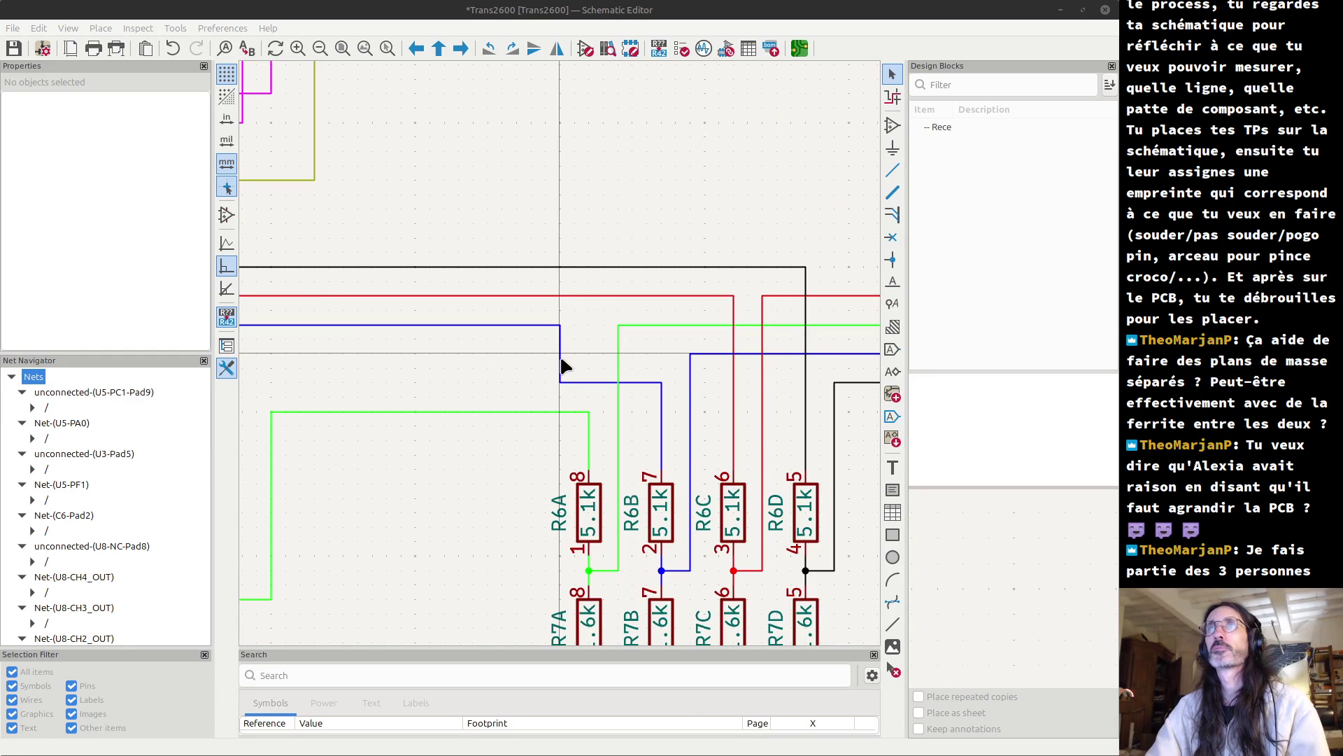
{"action": "scroll", "coordinate": [562, 363], "scroll_direction": "down", "scroll_amount": 3}
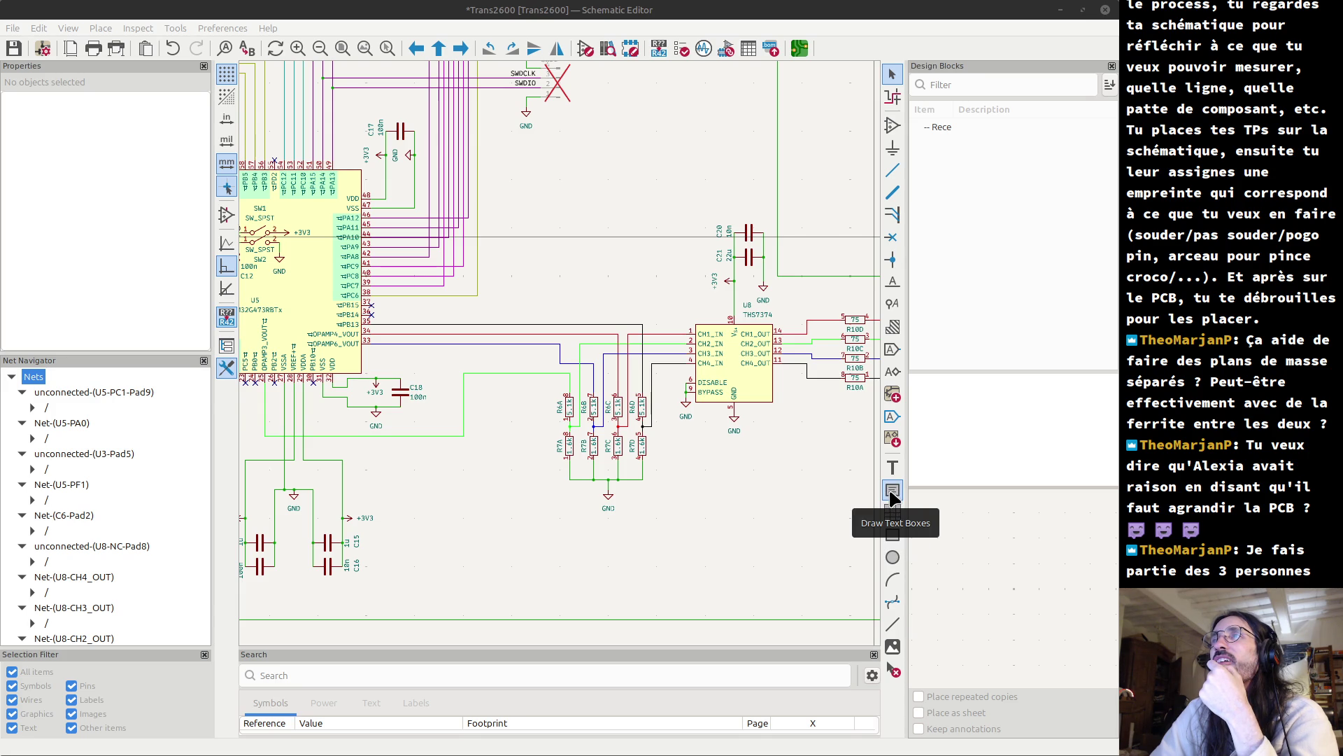
{"action": "left_click", "coordinate": [892, 491]}
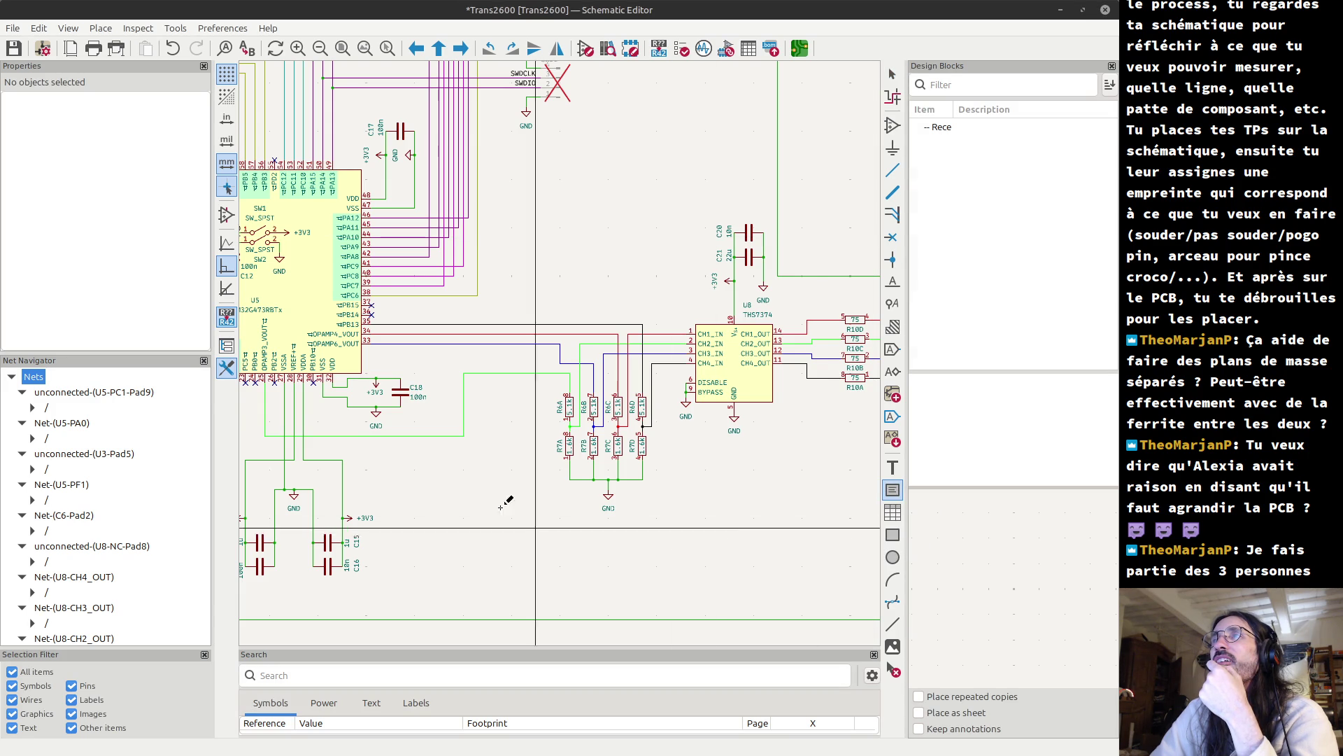
- Draw a text box reading 'Beads ?' beside the resistor array
{"action": "left_click", "coordinate": [488, 386]}
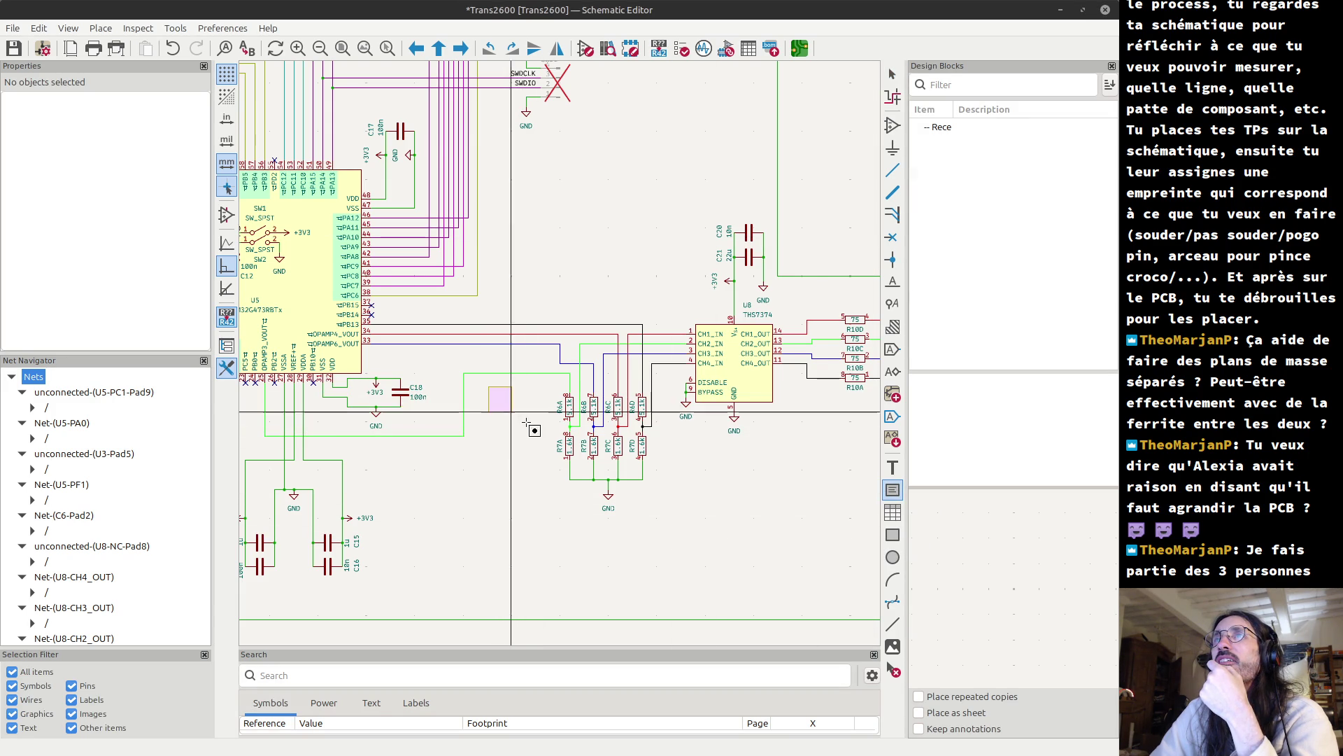
{"action": "left_click", "coordinate": [555, 449]}
{"action": "left_click", "coordinate": [458, 359]}
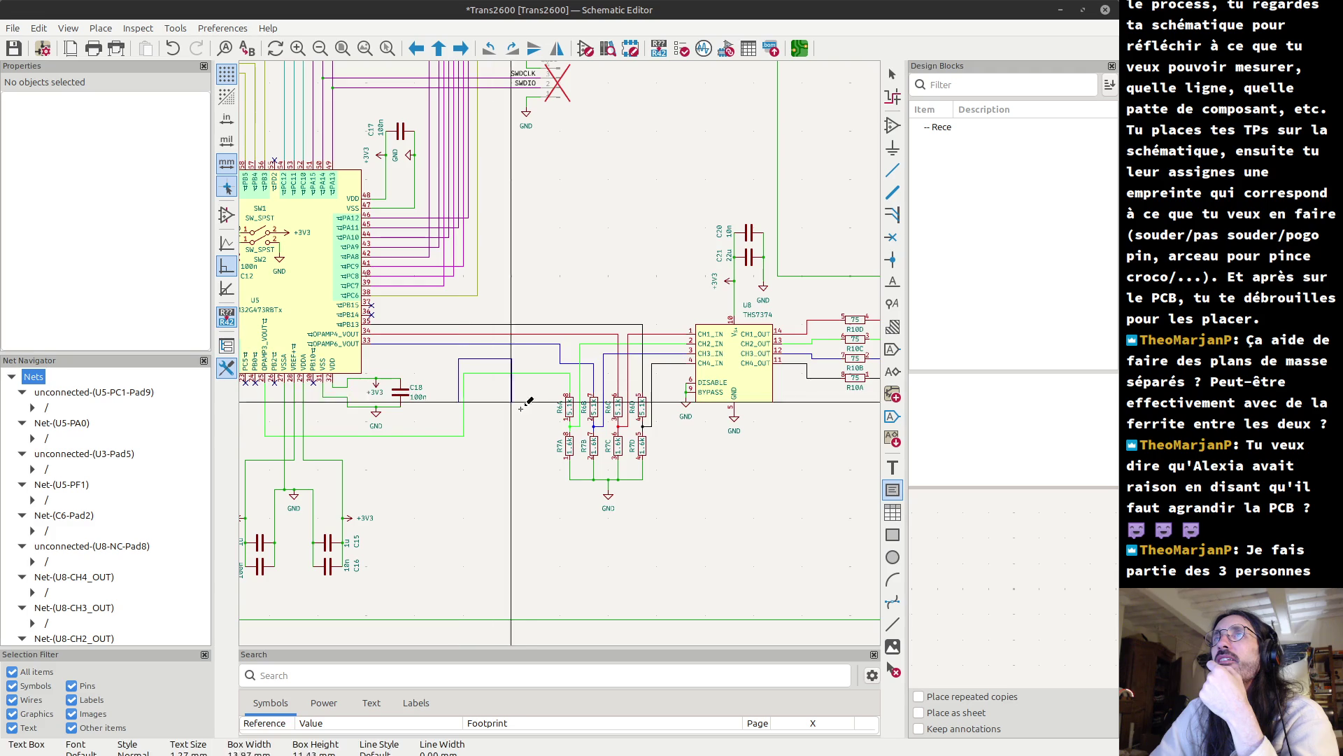
{"action": "left_click", "coordinate": [545, 439]}
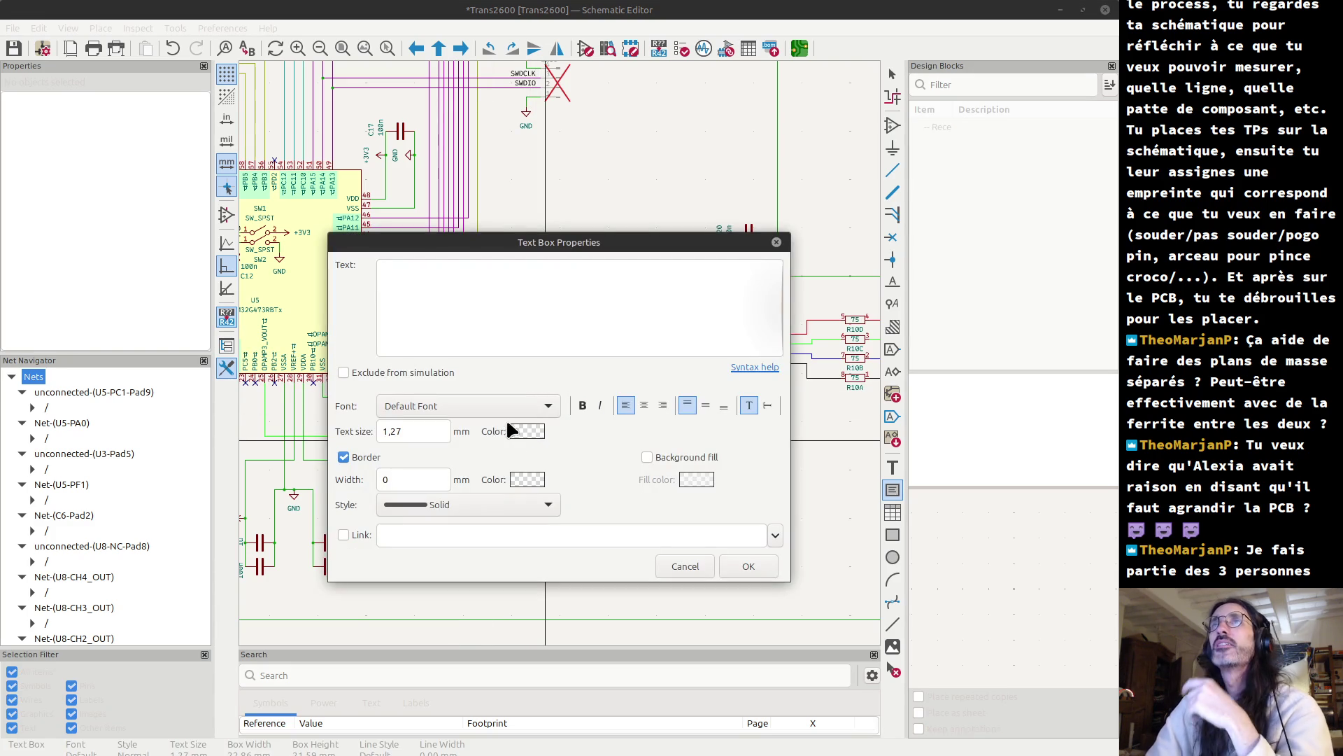
{"action": "type", "text": "Beads ?"}
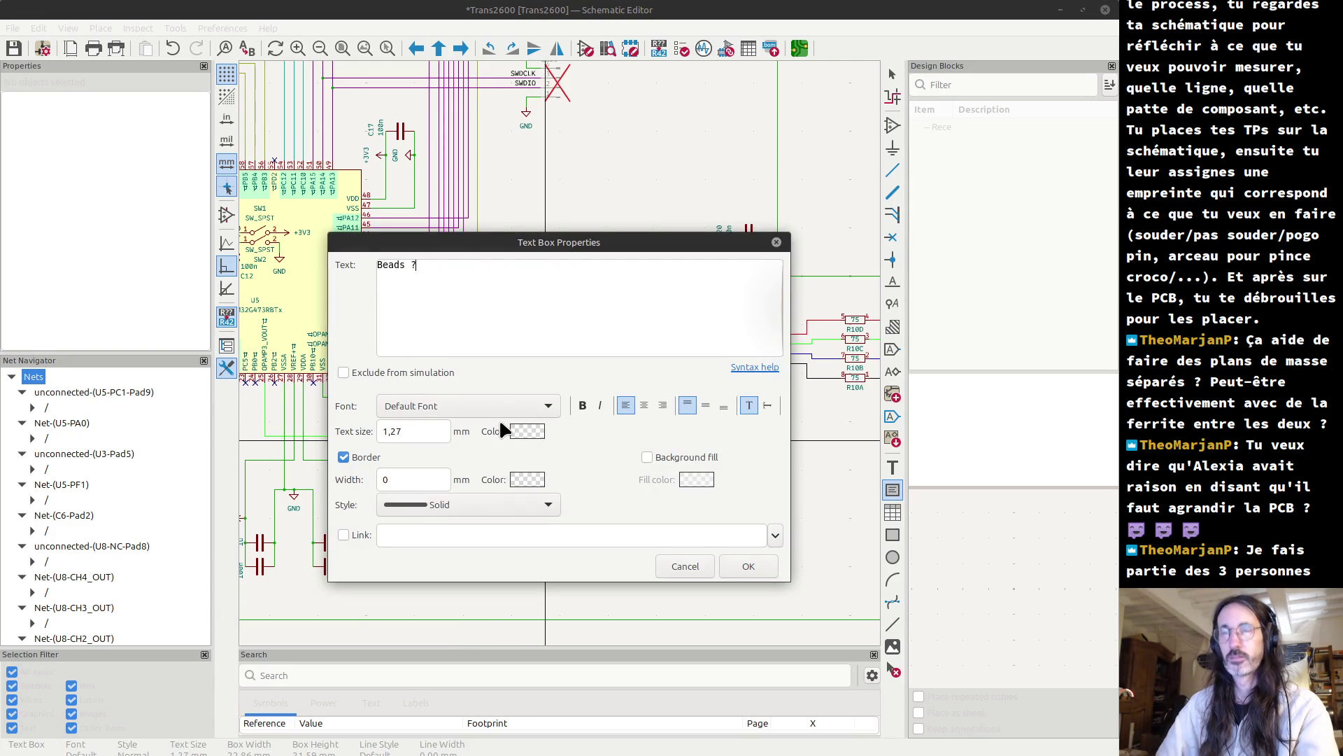
{"action": "left_click", "coordinate": [748, 566]}
{"action": "scroll", "coordinate": [534, 422], "scroll_direction": "down", "scroll_amount": 2}
{"action": "scroll", "coordinate": [560, 353], "scroll_direction": "down", "scroll_amount": 3}
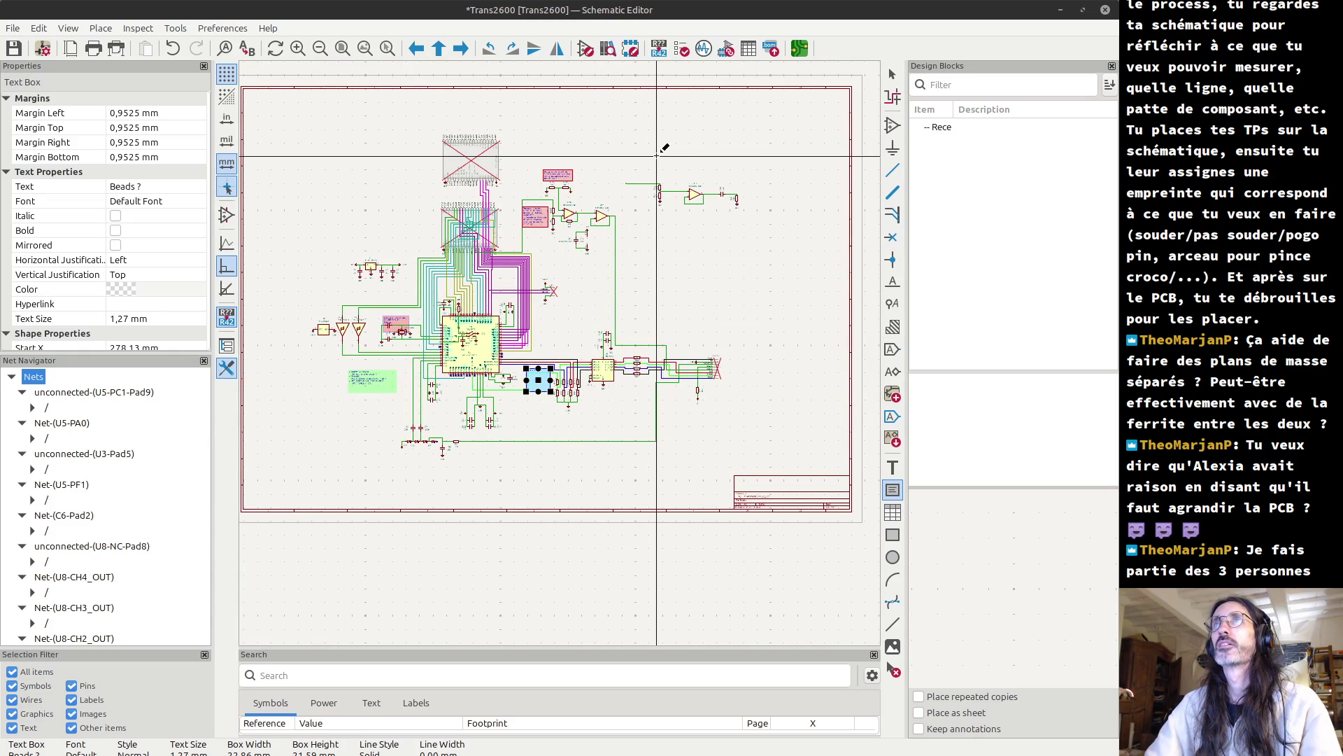
- Draw a text box reading 'validé !' near the upper amplifier stage
{"action": "left_click", "coordinate": [657, 157]}
{"action": "left_click", "coordinate": [695, 183]}
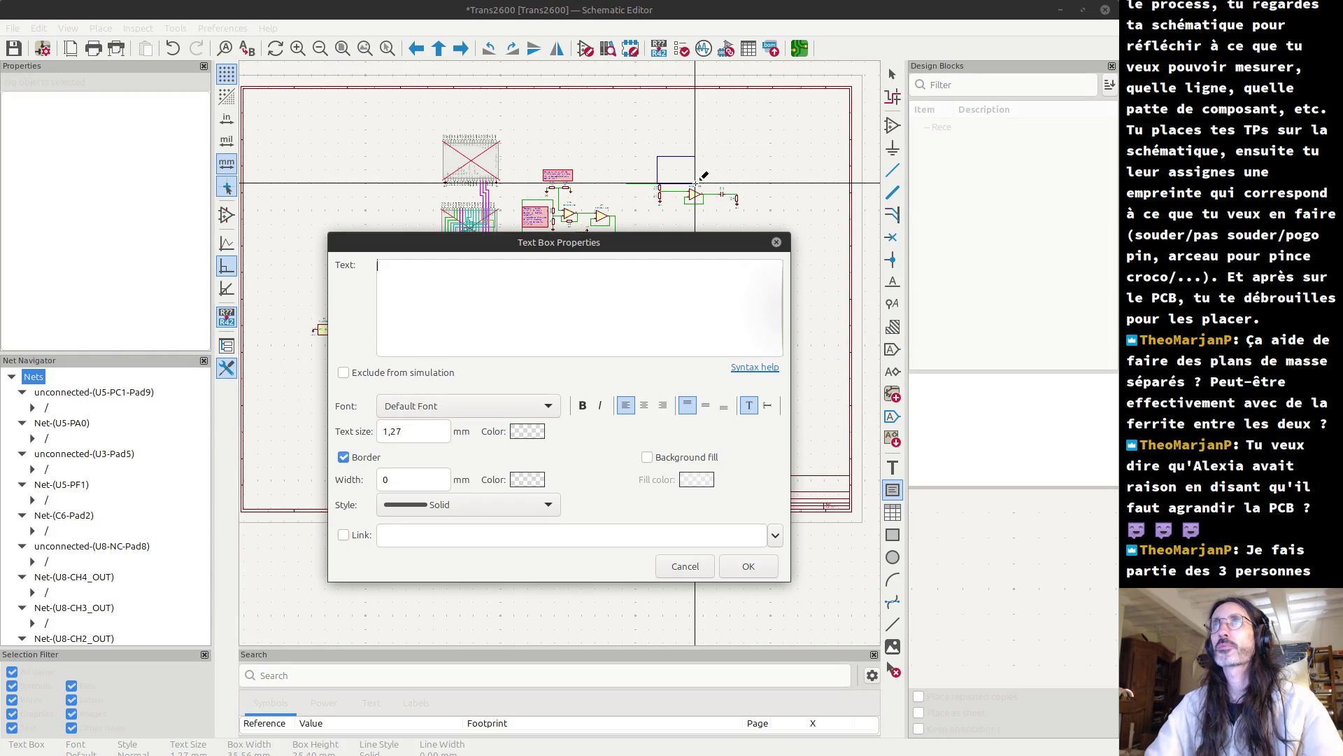
{"action": "type", "text": "validz'e !"}
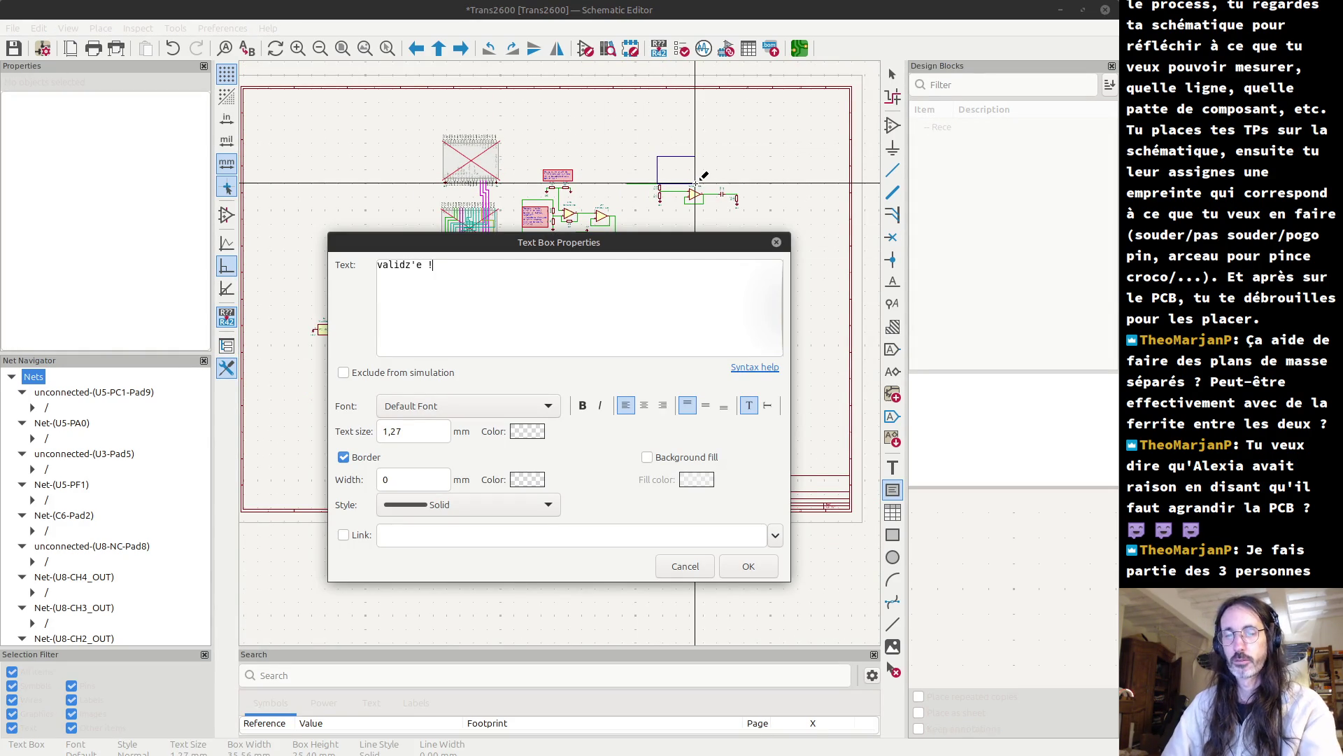
{"action": "key", "text": "BackSpace"}
{"action": "key", "text": "BackSpace"}
{"action": "type", "text": "é"}
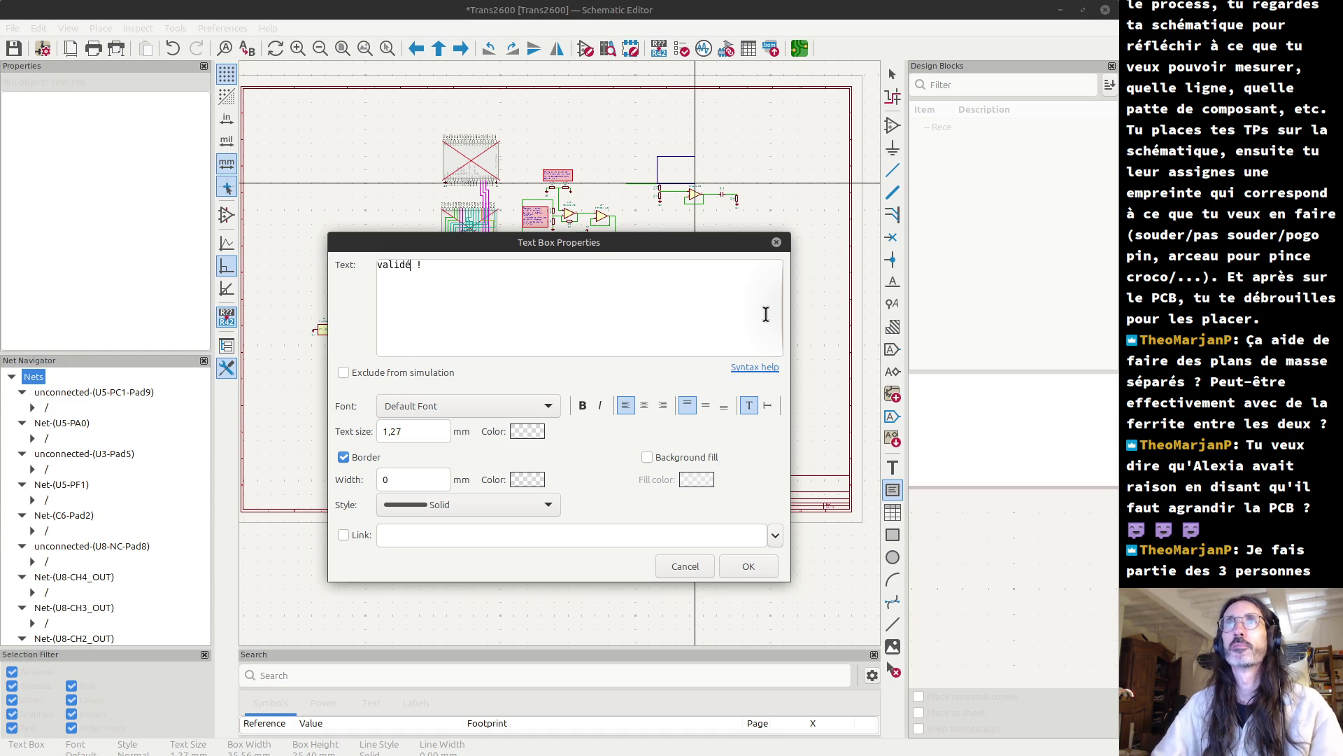
{"action": "left_click", "coordinate": [755, 557]}
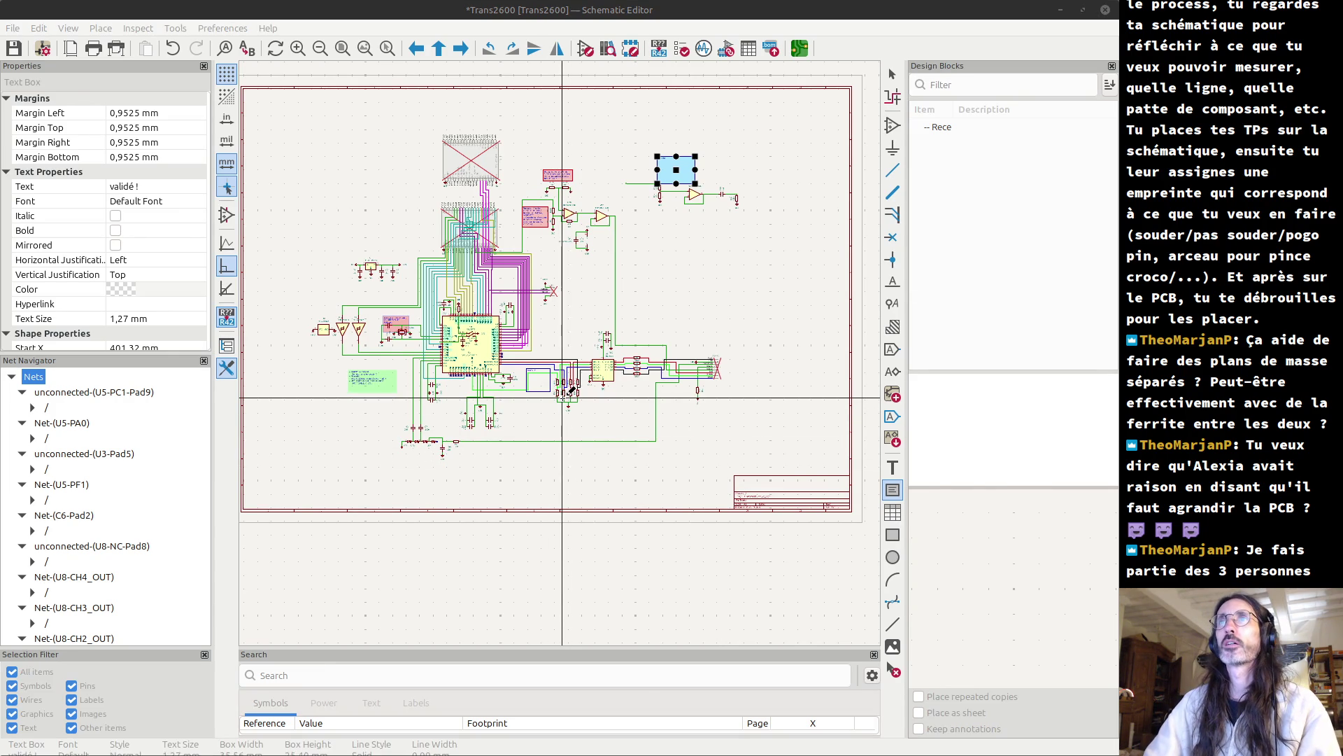
{"action": "key", "text": "alt+Tab"}
{"action": "key", "text": "alt+Tab"}
{"action": "key", "text": "alt+Tab"}
{"action": "key", "text": "alt+Tab"}
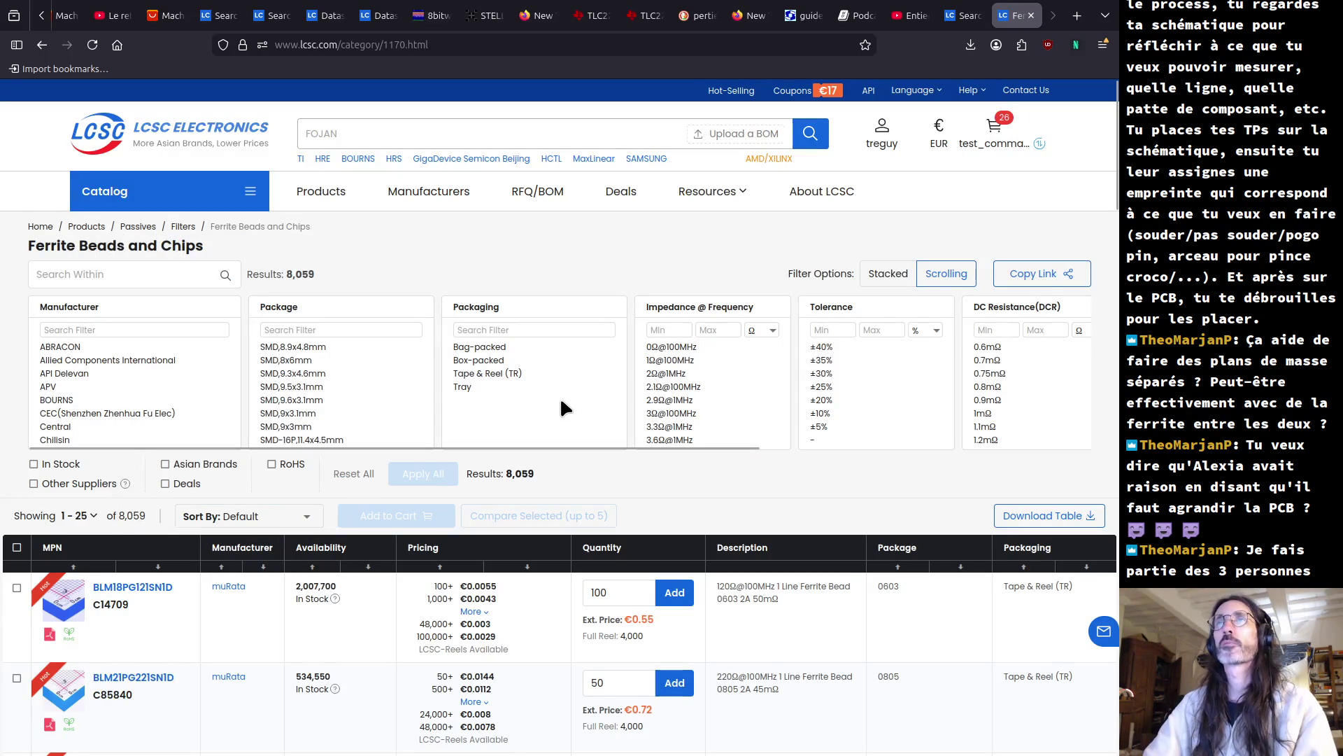
- Sort the LCSC ferrite bead listing by stock, highest availability first
{"action": "scroll", "coordinate": [638, 629], "scroll_direction": "down", "scroll_amount": 4}
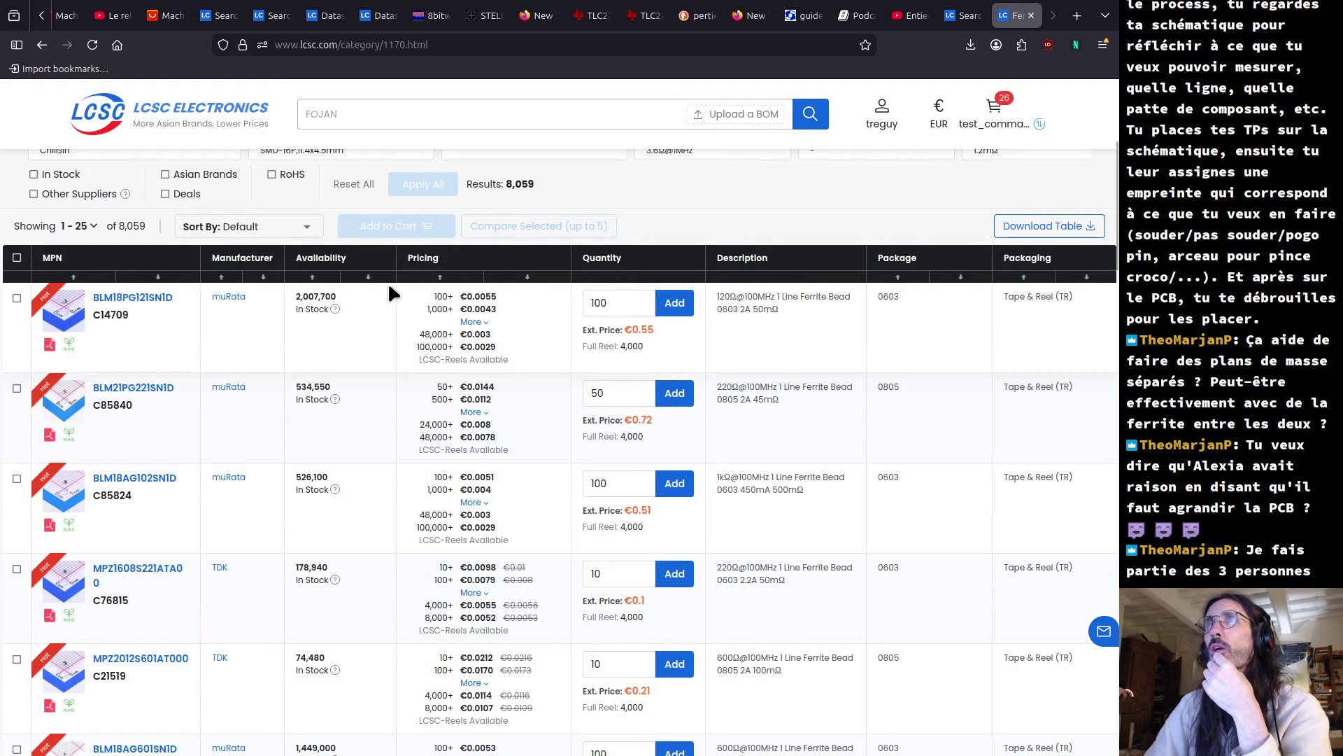
{"action": "left_click", "coordinate": [312, 279]}
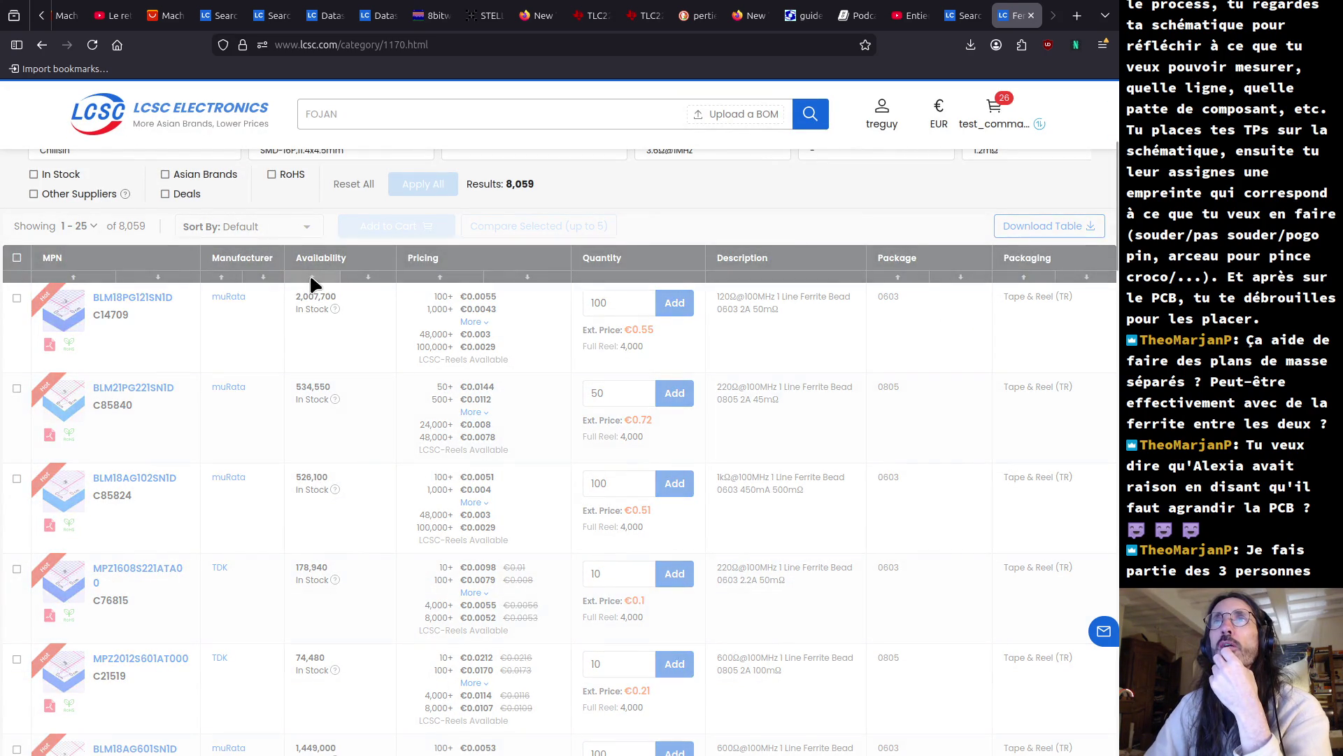
{"action": "left_click", "coordinate": [355, 278]}
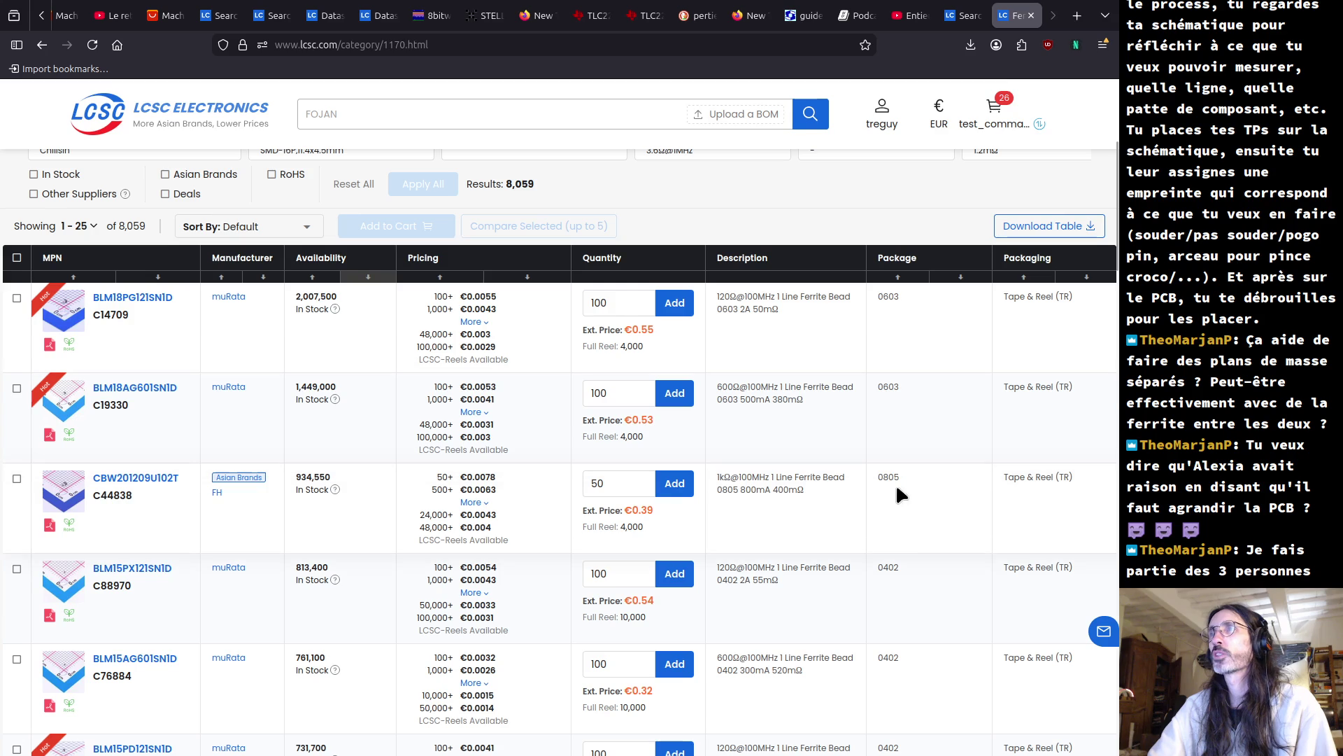
{"action": "scroll", "coordinate": [891, 633], "scroll_direction": "down", "scroll_amount": 10}
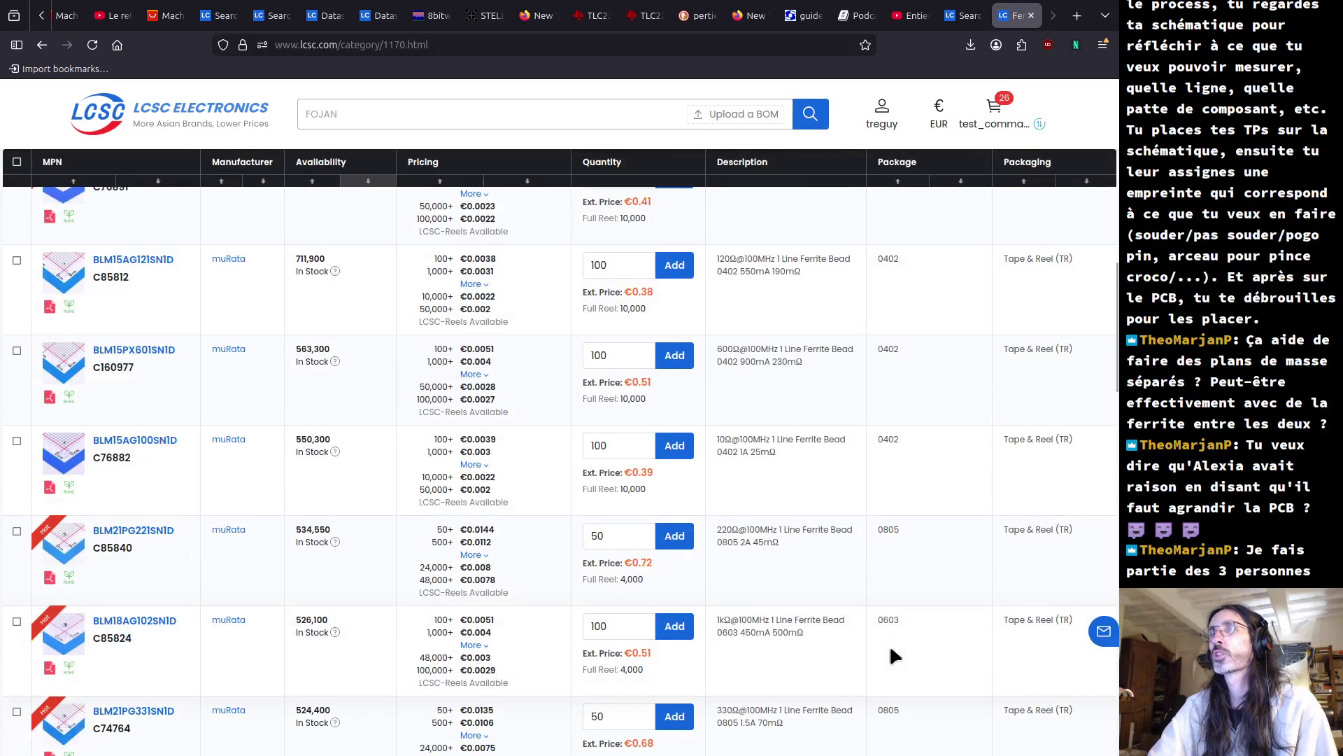
{"action": "scroll", "coordinate": [896, 655], "scroll_direction": "up", "scroll_amount": 8}
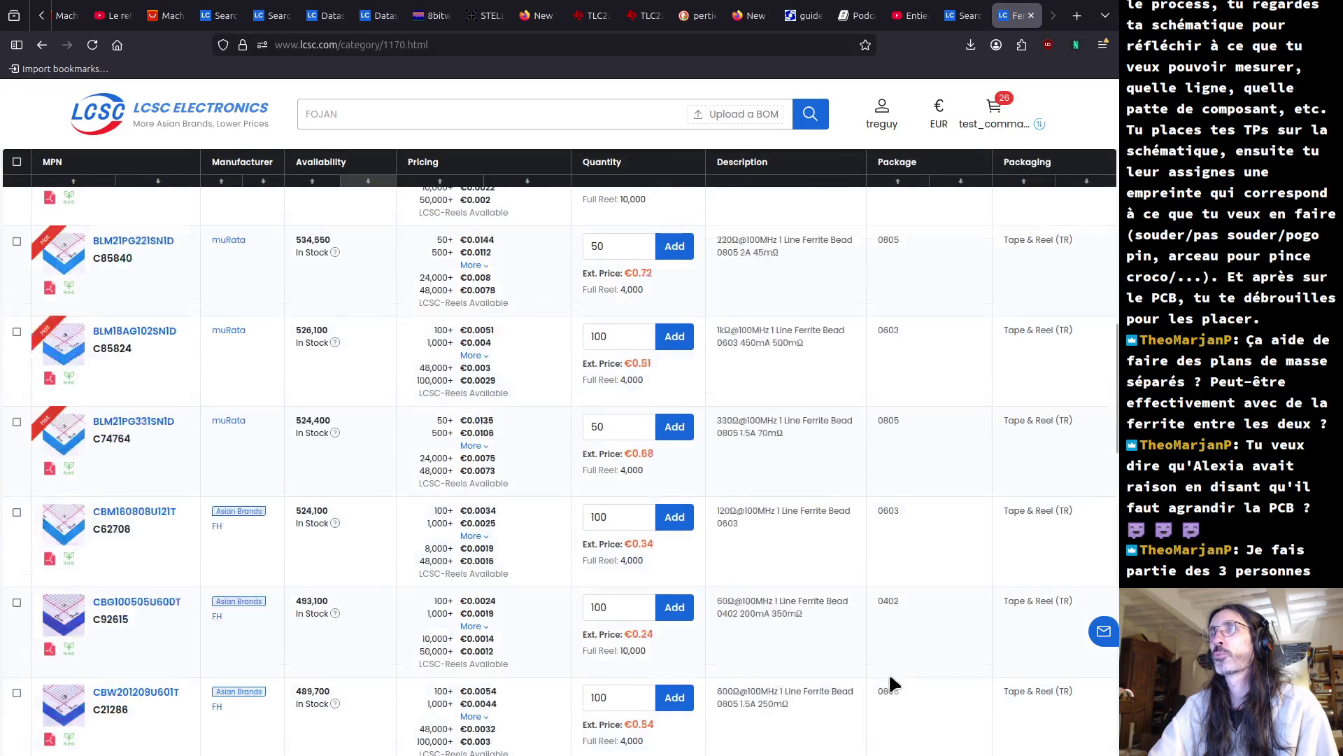
{"action": "scroll", "coordinate": [889, 675], "scroll_direction": "up", "scroll_amount": 9}
{"action": "scroll", "coordinate": [887, 675], "scroll_direction": "down", "scroll_amount": 5}
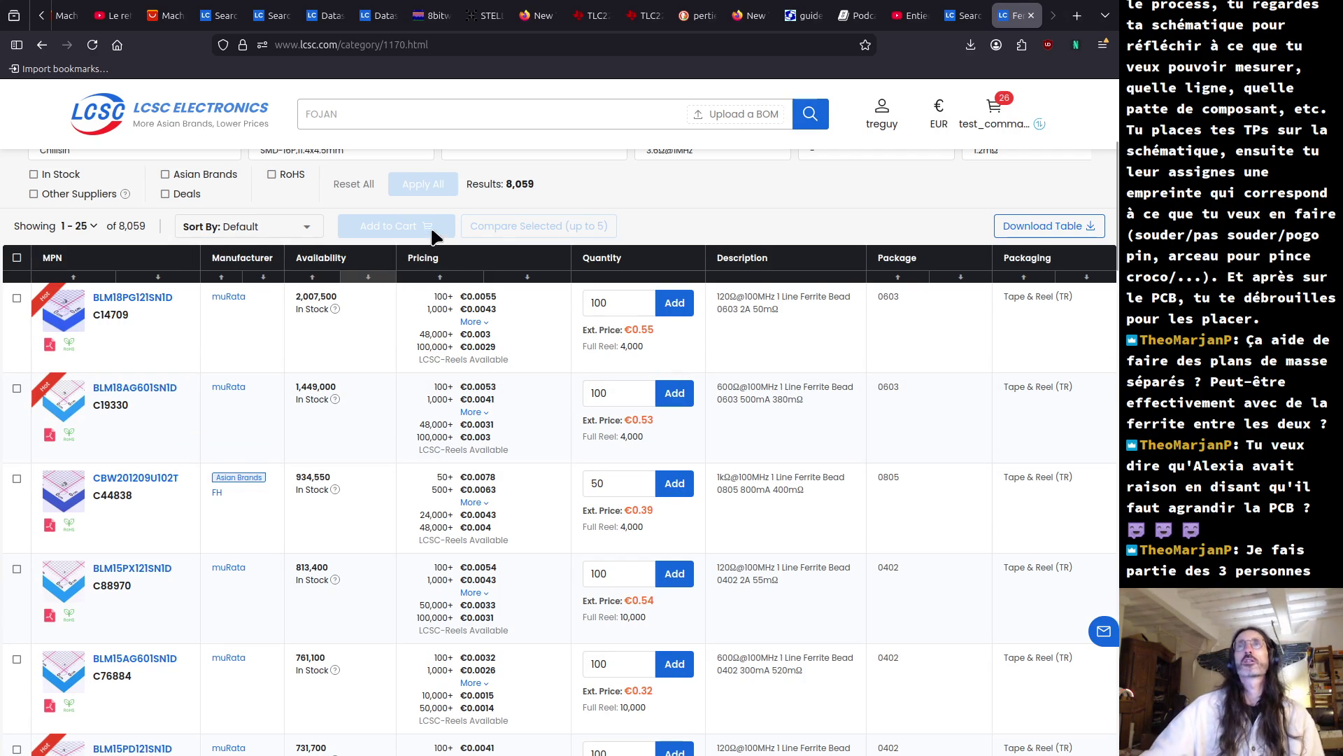
- Check the first bead's 120Ω@100MHz impedance and 50mΩ resistance, then open the C14709 datasheet
{"action": "left_click_drag", "start_coordinate": [715, 294], "coordinate": [738, 294]}
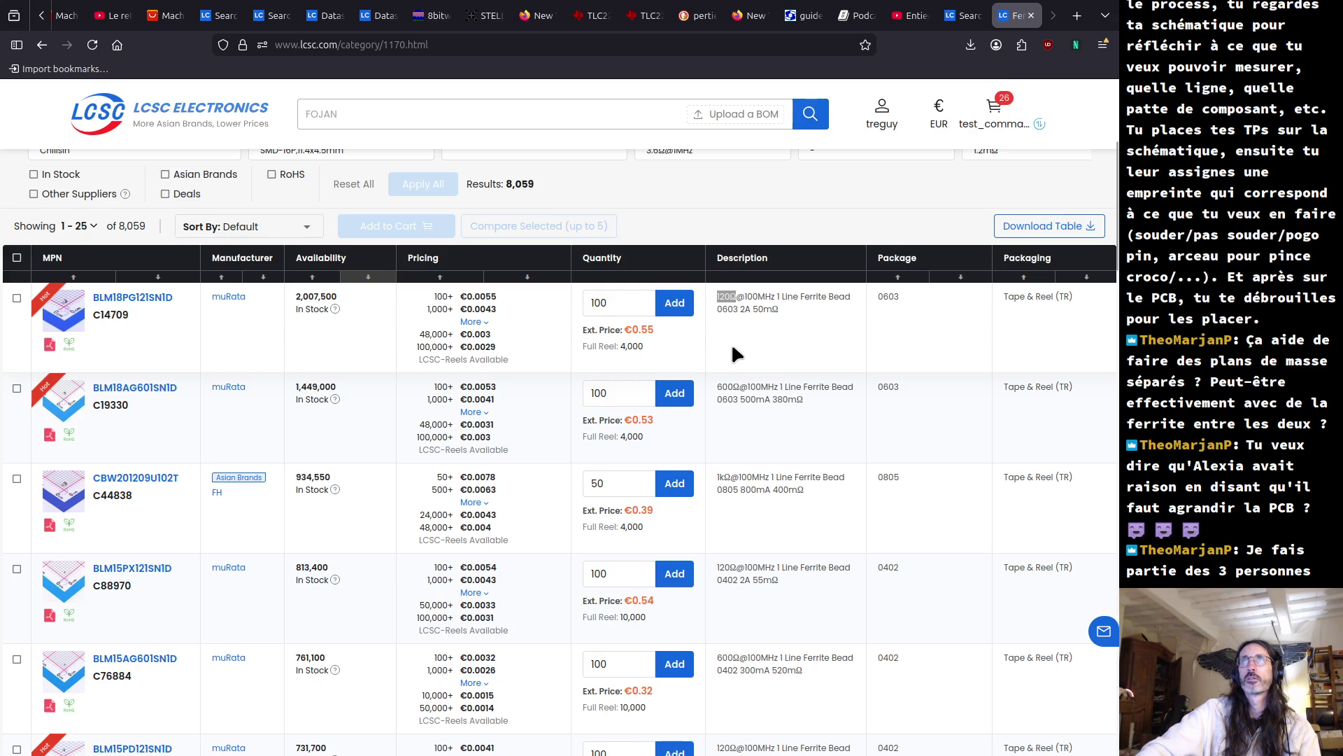
{"action": "left_click", "coordinate": [722, 297]}
{"action": "left_click_drag", "start_coordinate": [721, 296], "coordinate": [746, 298]}
{"action": "left_click", "coordinate": [779, 308]}
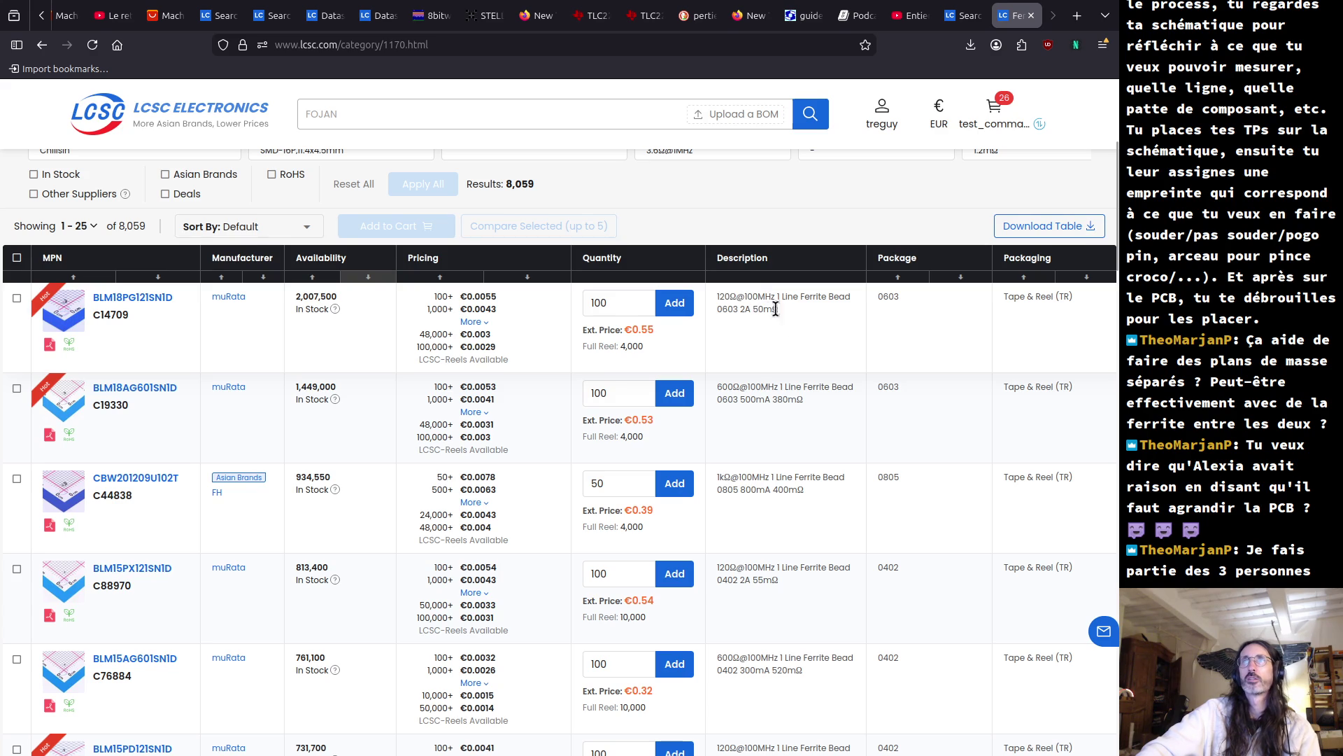
{"action": "left_click_drag", "start_coordinate": [779, 308], "coordinate": [750, 310]}
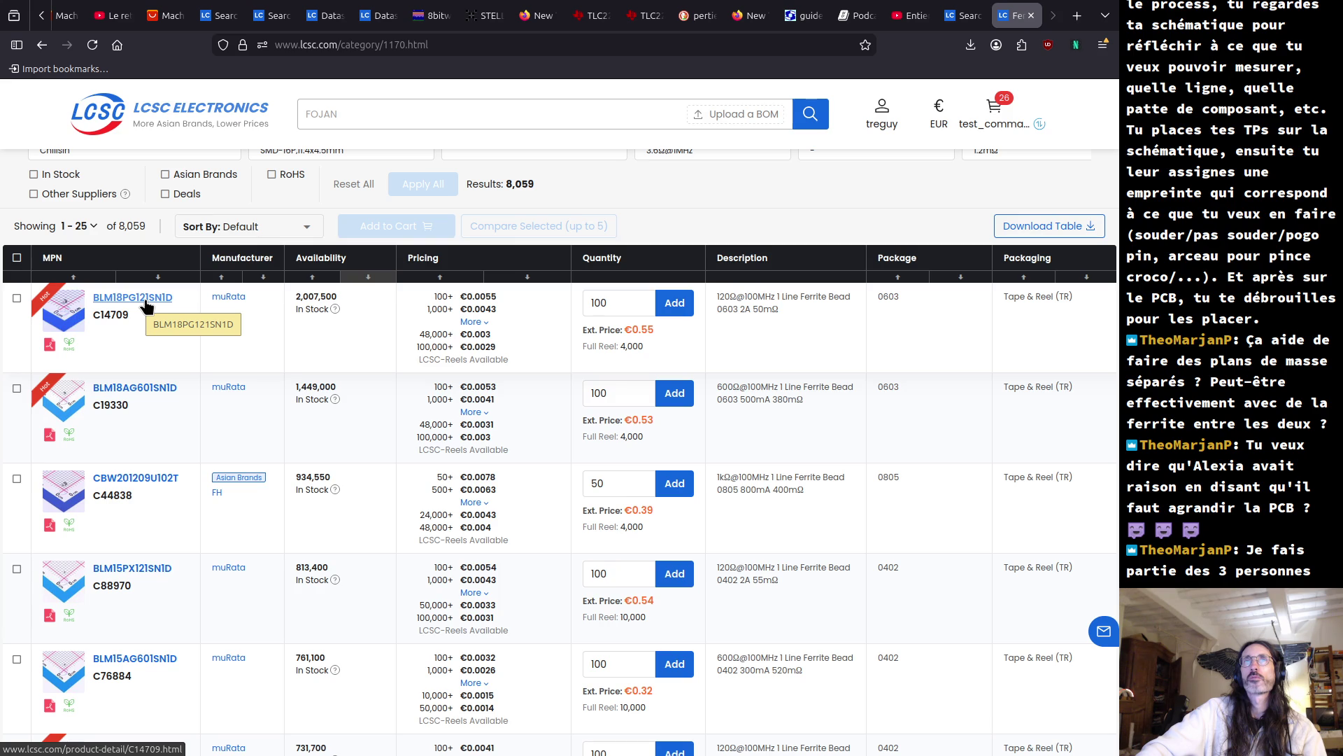
{"action": "left_click", "coordinate": [48, 347]}
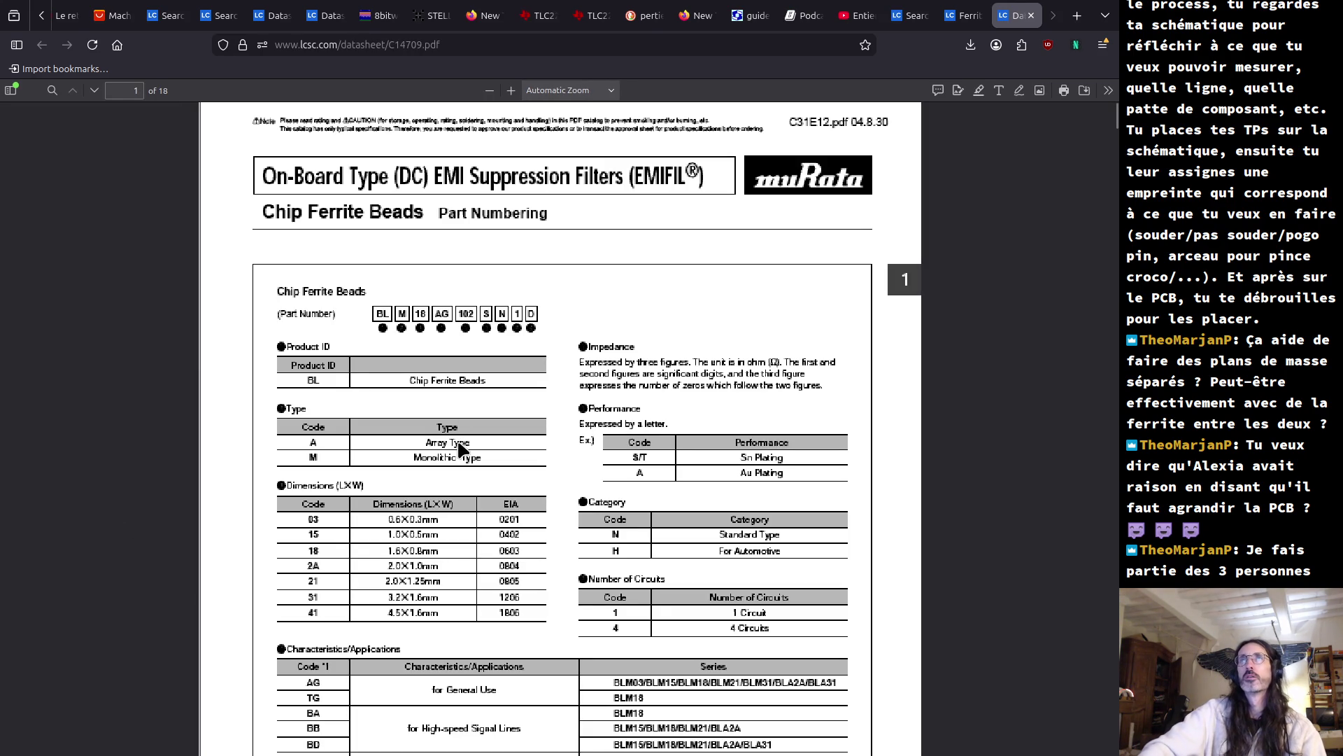
- Skim the C14709 datasheet, close it, and open the C76884 bead's datasheet instead
{"action": "scroll", "coordinate": [458, 448], "scroll_direction": "down", "scroll_amount": 15}
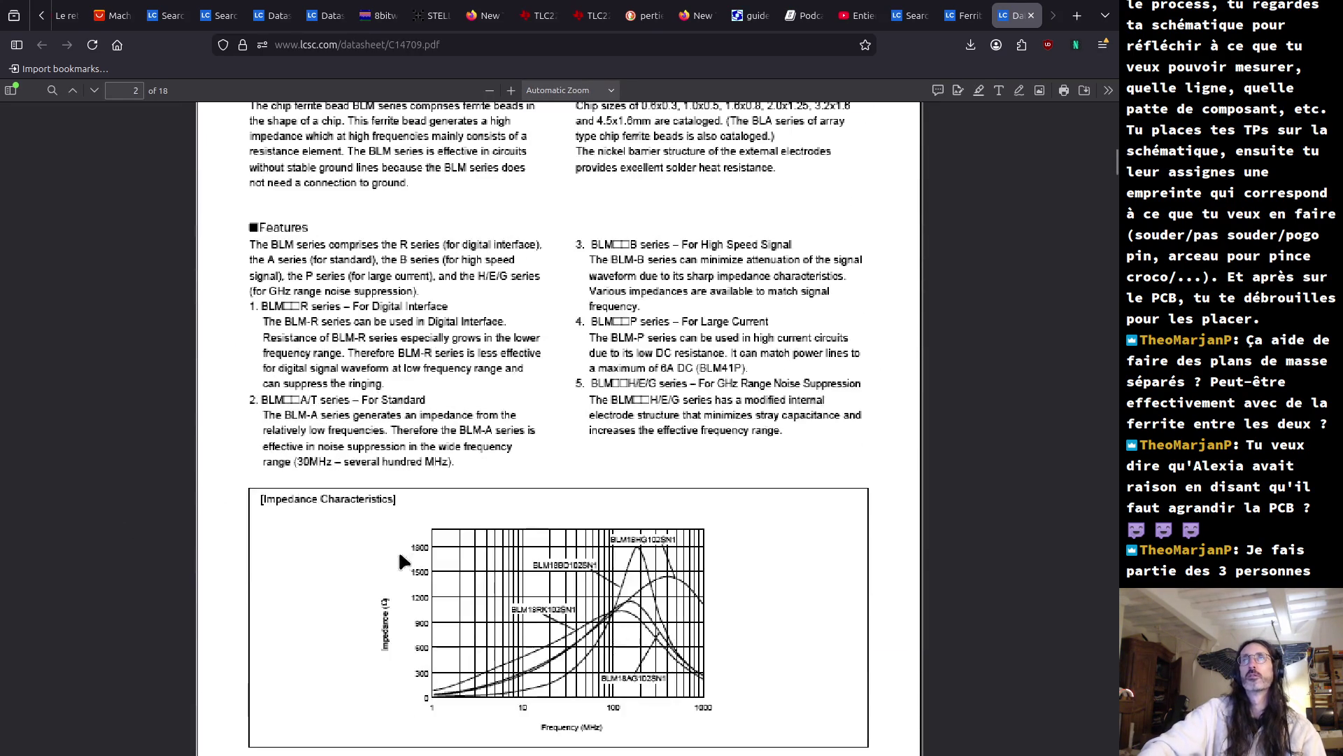
{"action": "left_click", "coordinate": [1031, 15]}
{"action": "mouse_move", "coordinate": [95, 473]}
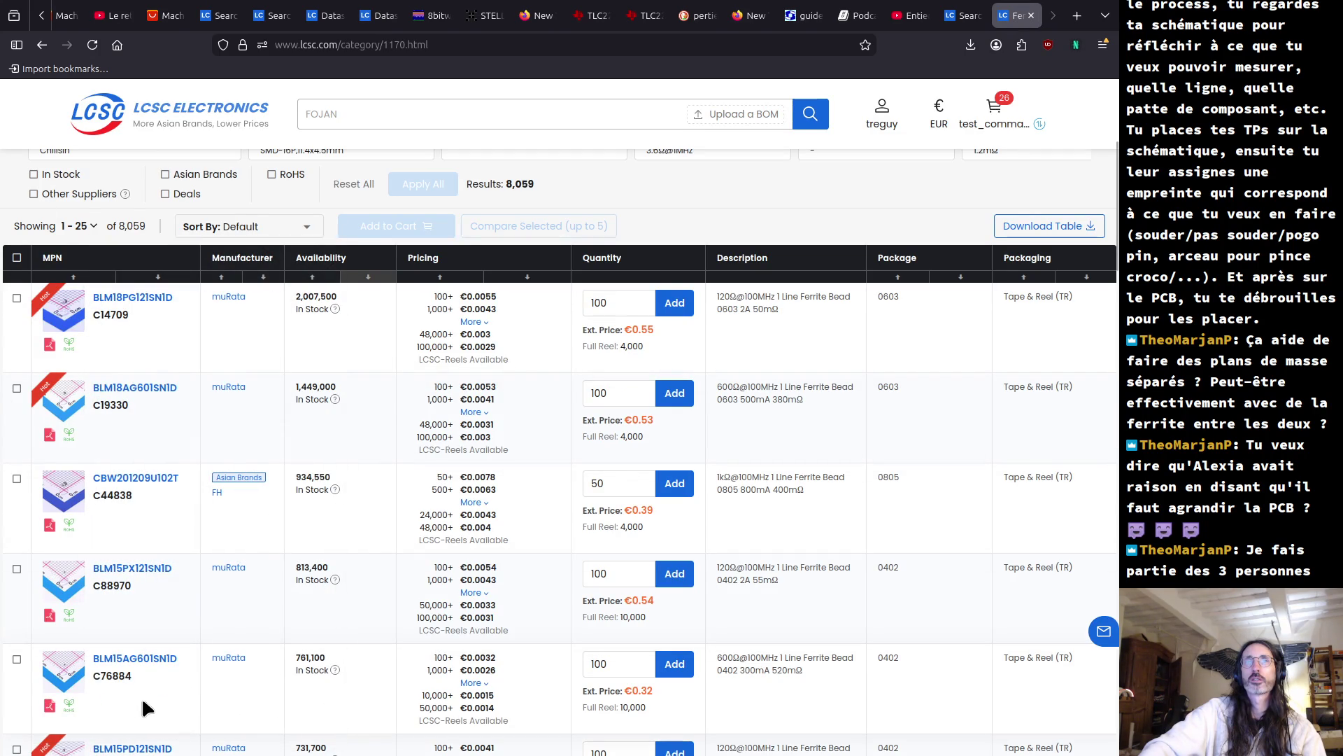
{"action": "left_click", "coordinate": [51, 706]}
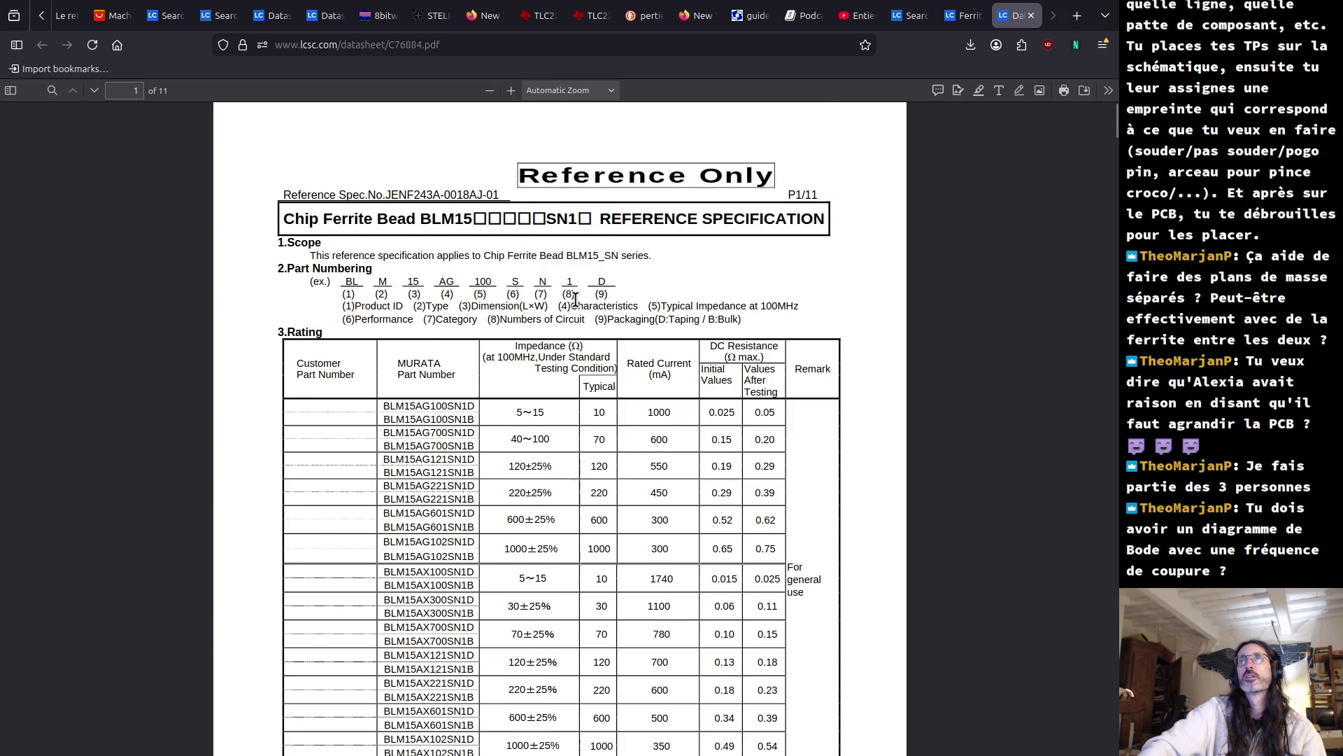
- Read through all 11 pages of the BLM15 specification, then return to page 3
{"action": "scroll", "coordinate": [576, 297], "scroll_direction": "down", "scroll_amount": 2}
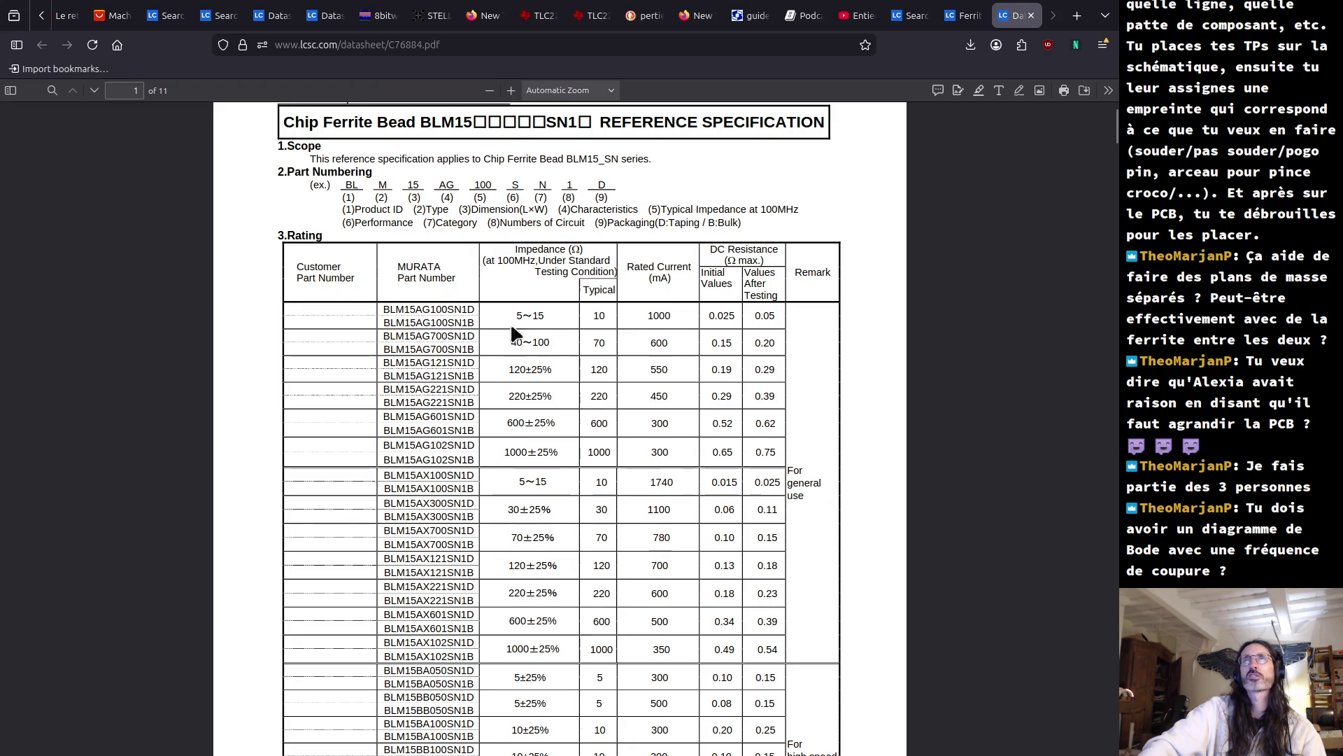
{"action": "scroll", "coordinate": [528, 445], "scroll_direction": "down", "scroll_amount": 3}
{"action": "scroll", "coordinate": [529, 446], "scroll_direction": "down", "scroll_amount": 3}
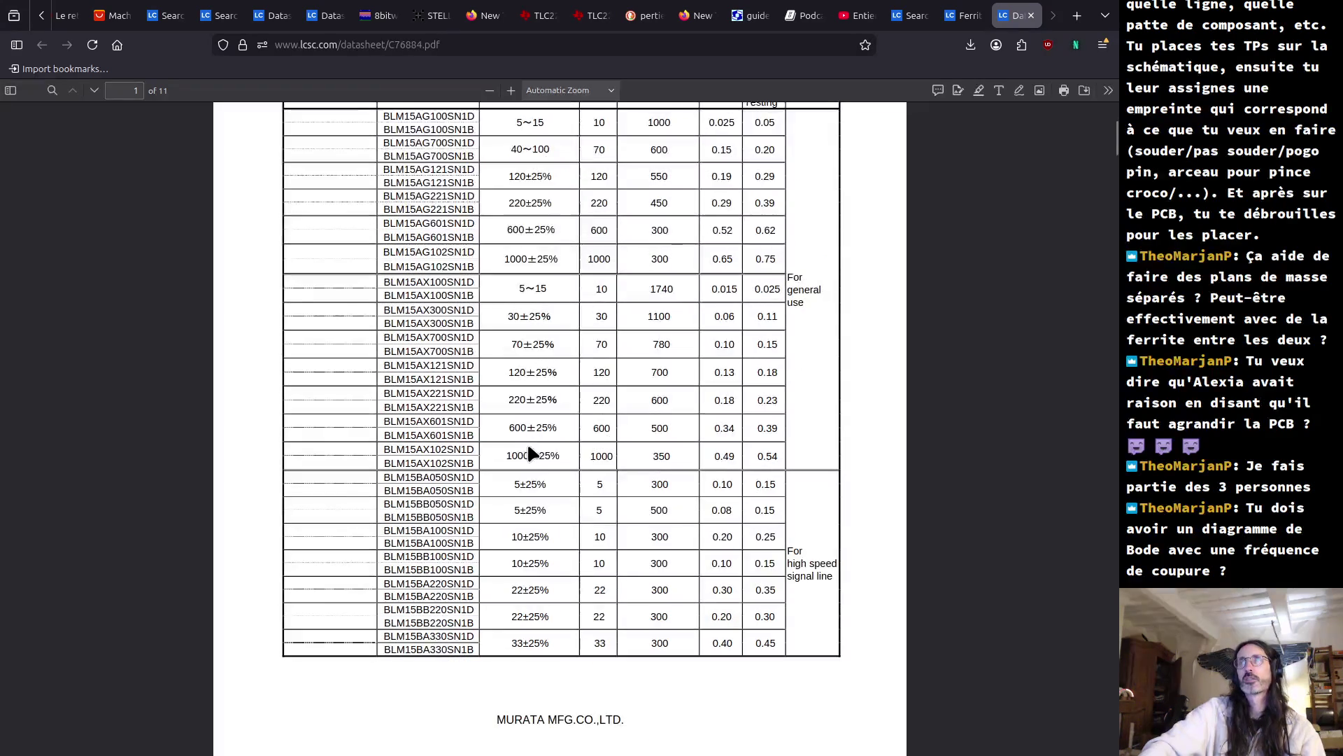
{"action": "scroll", "coordinate": [529, 447], "scroll_direction": "down", "scroll_amount": 5}
{"action": "scroll", "coordinate": [528, 447], "scroll_direction": "down", "scroll_amount": 5}
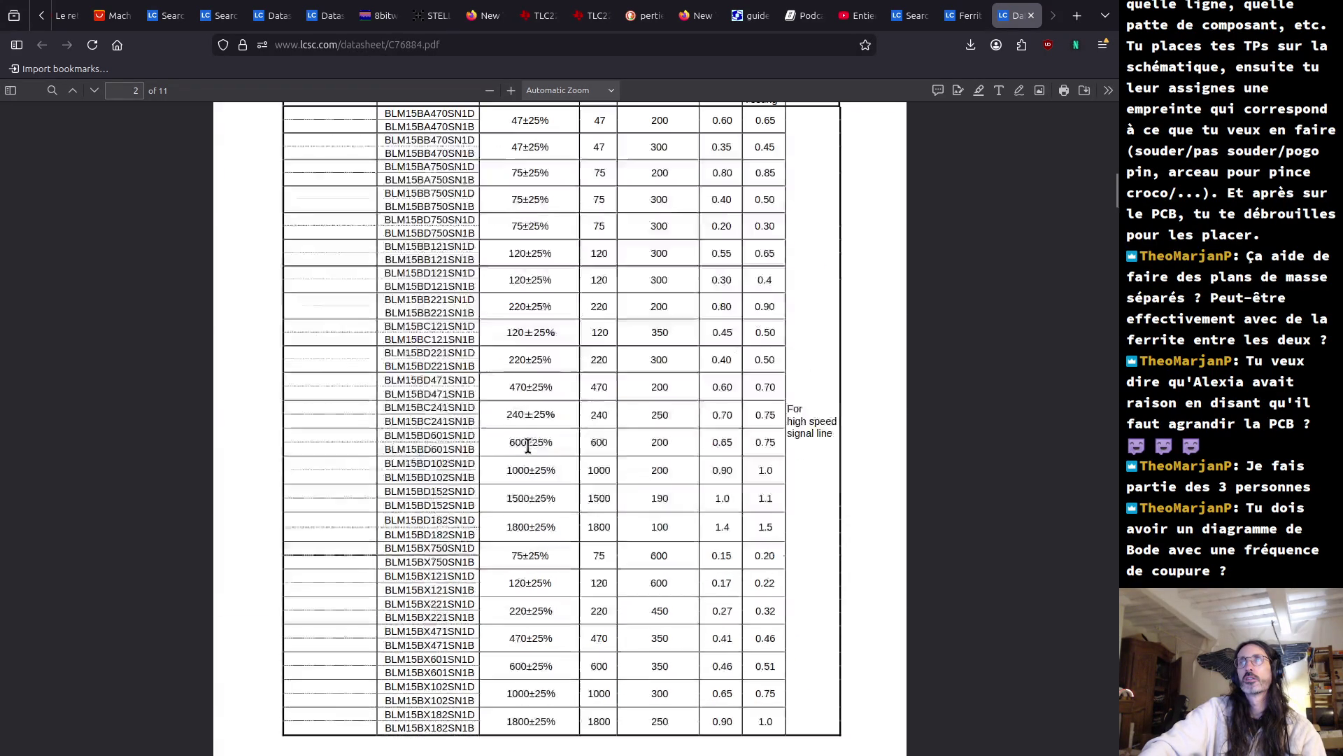
{"action": "scroll", "coordinate": [528, 445], "scroll_direction": "down", "scroll_amount": 10}
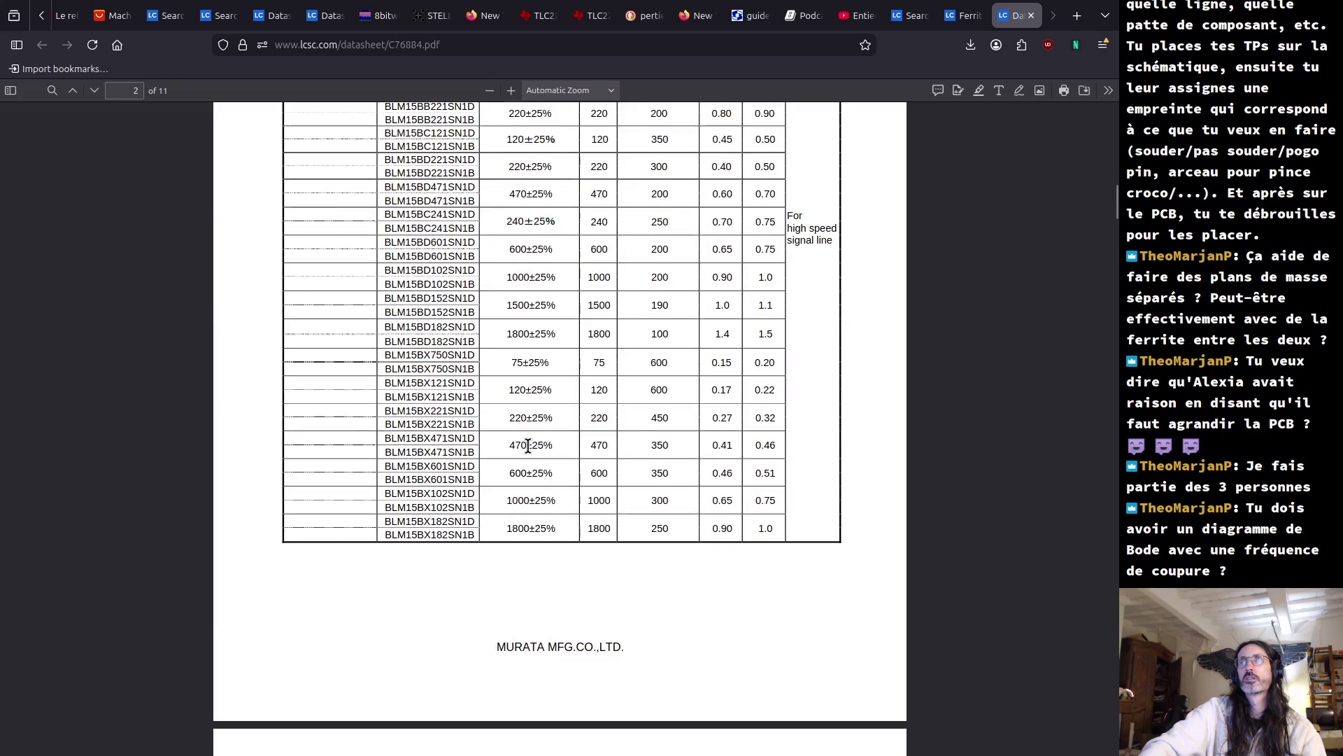
{"action": "scroll", "coordinate": [529, 447], "scroll_direction": "down", "scroll_amount": 5}
{"action": "scroll", "coordinate": [529, 454], "scroll_direction": "down", "scroll_amount": 10}
{"action": "scroll", "coordinate": [528, 453], "scroll_direction": "up", "scroll_amount": 10}
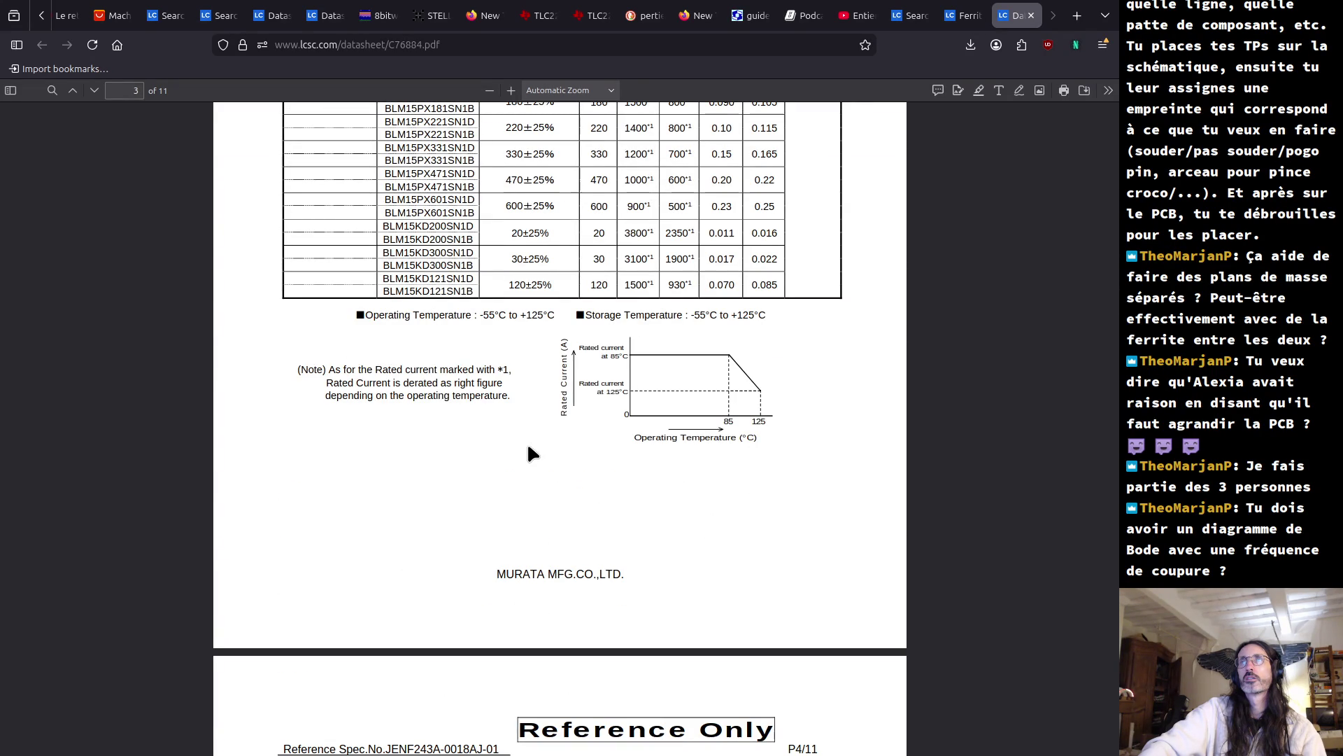
{"action": "scroll", "coordinate": [528, 453], "scroll_direction": "down", "scroll_amount": 15}
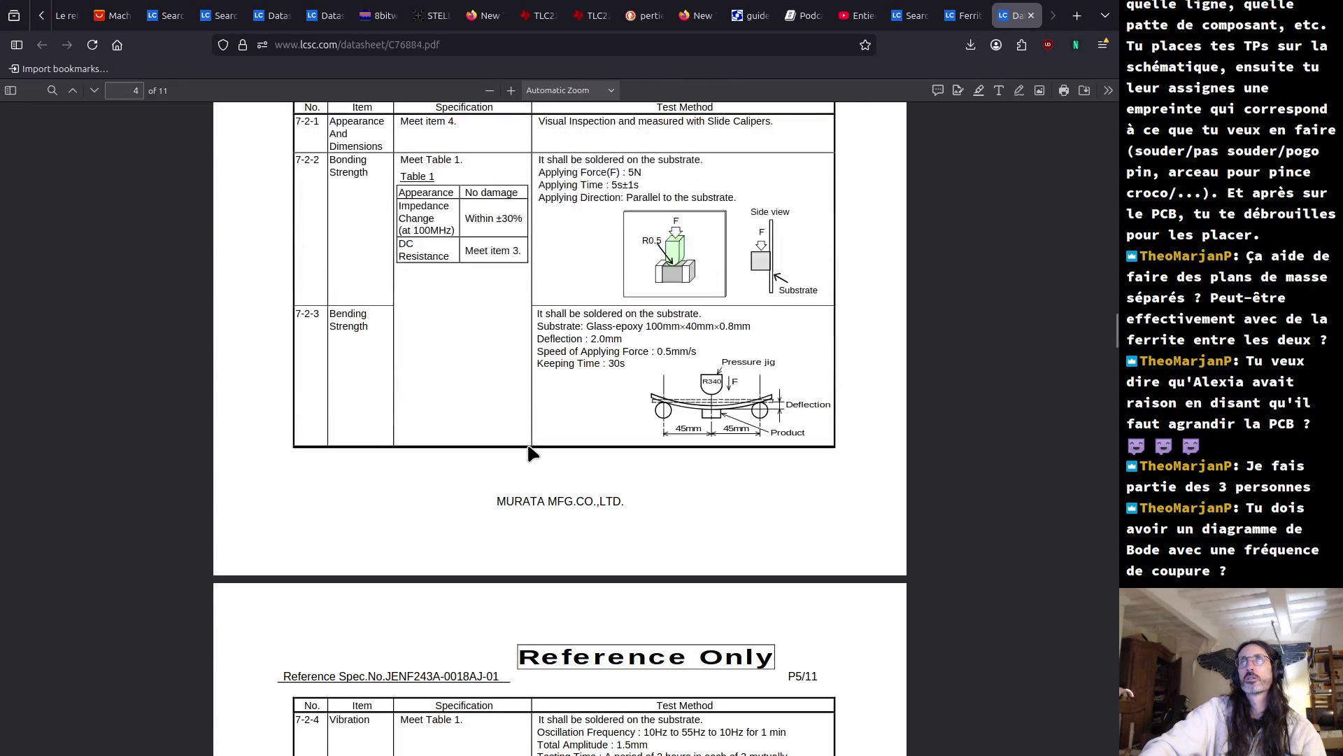
{"action": "scroll", "coordinate": [528, 453], "scroll_direction": "down", "scroll_amount": 20}
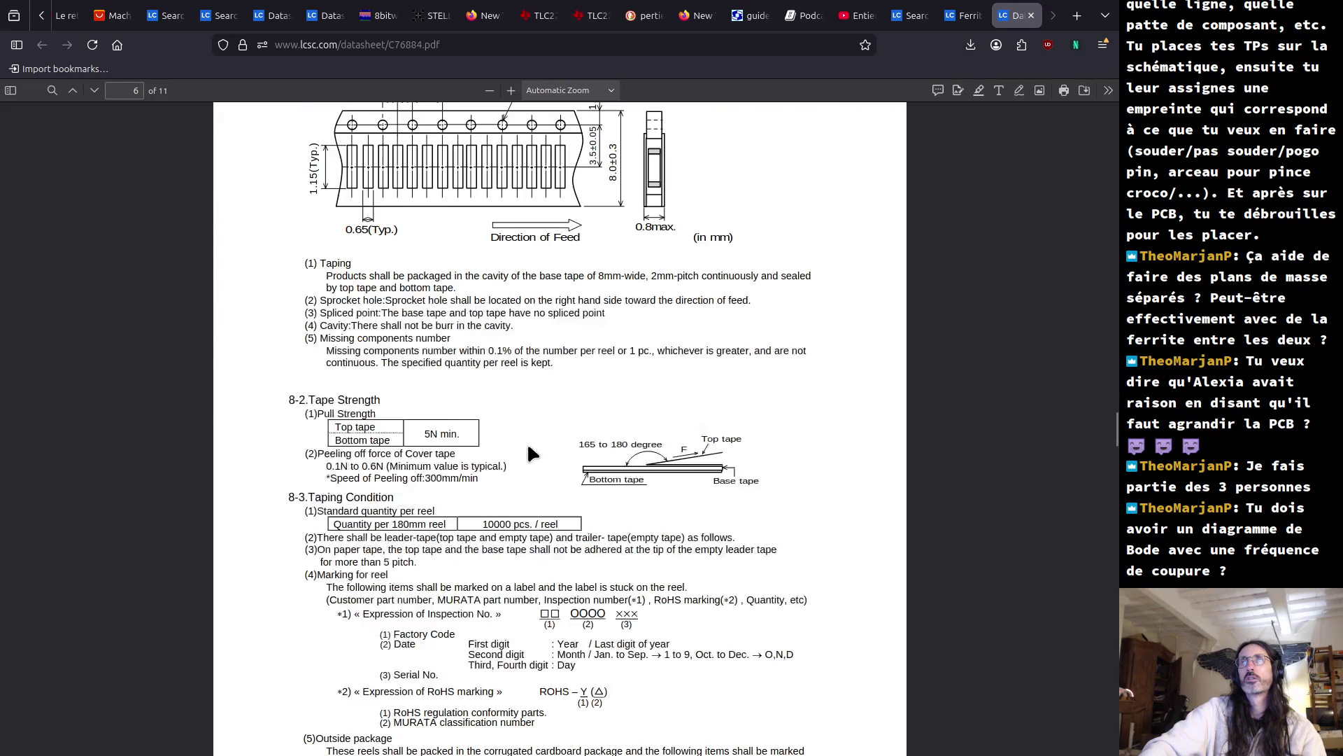
{"action": "scroll", "coordinate": [528, 453], "scroll_direction": "down", "scroll_amount": 20}
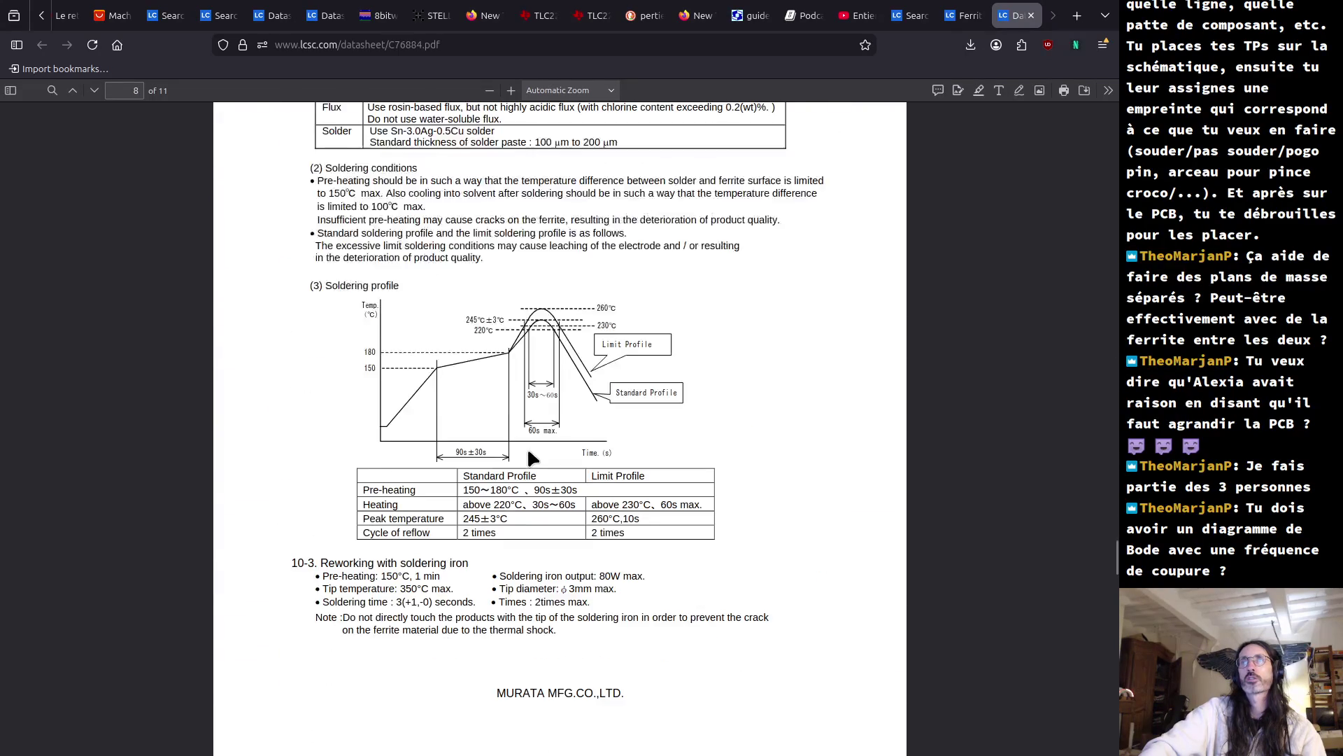
{"action": "scroll", "coordinate": [528, 453], "scroll_direction": "down", "scroll_amount": 20}
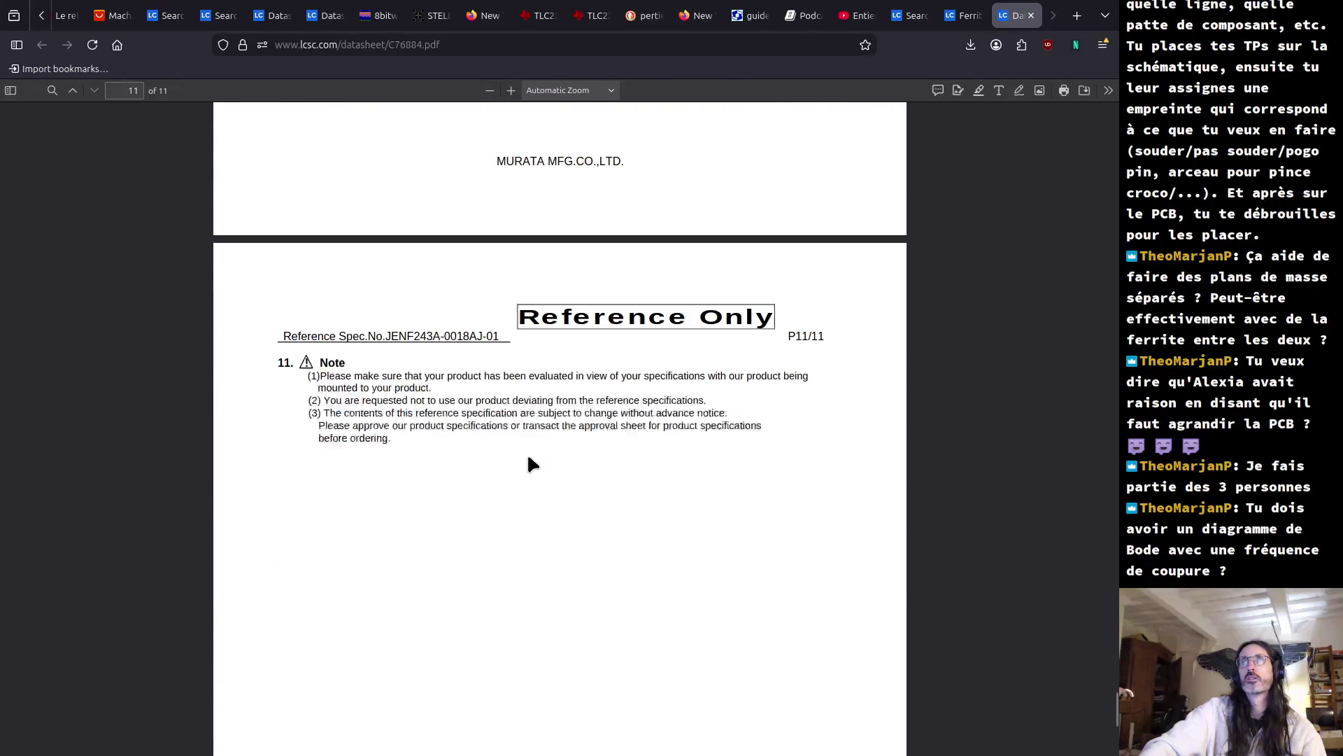
{"action": "scroll", "coordinate": [529, 458], "scroll_direction": "up", "scroll_amount": 20}
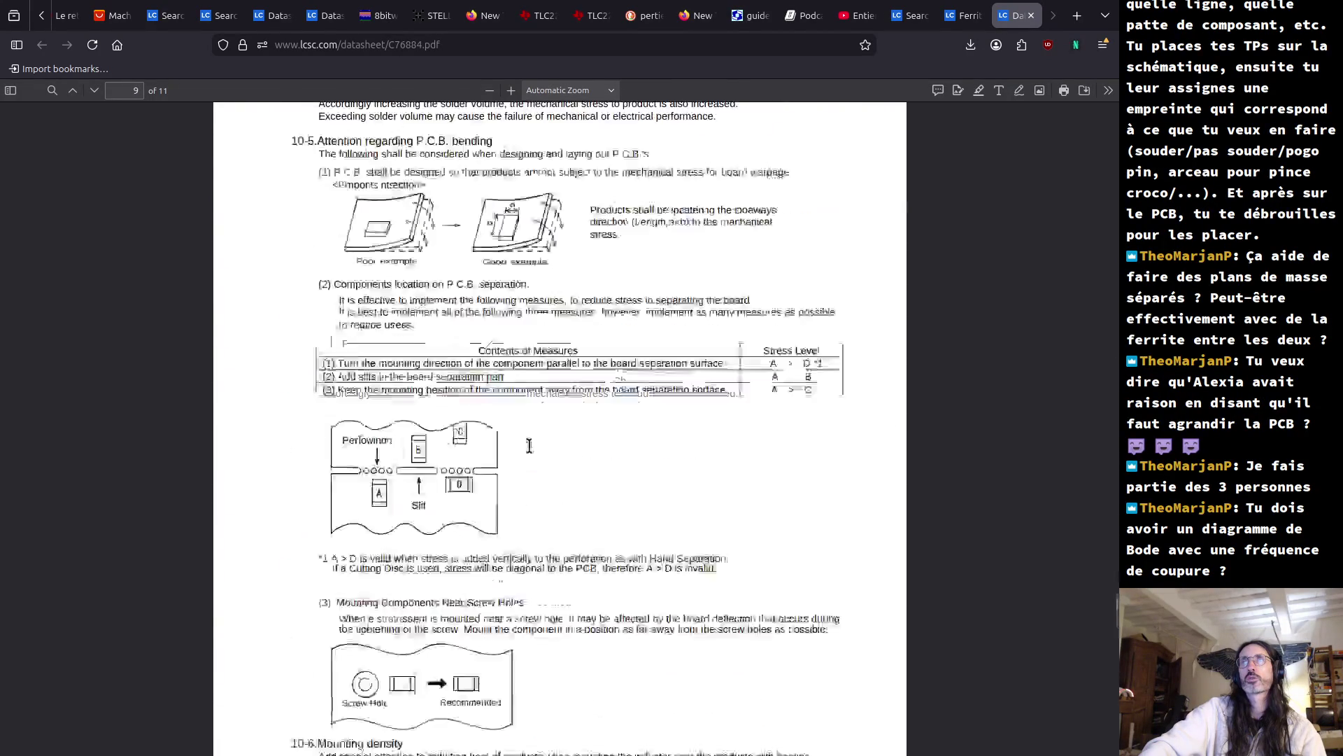
{"action": "scroll", "coordinate": [531, 453], "scroll_direction": "up", "scroll_amount": 20}
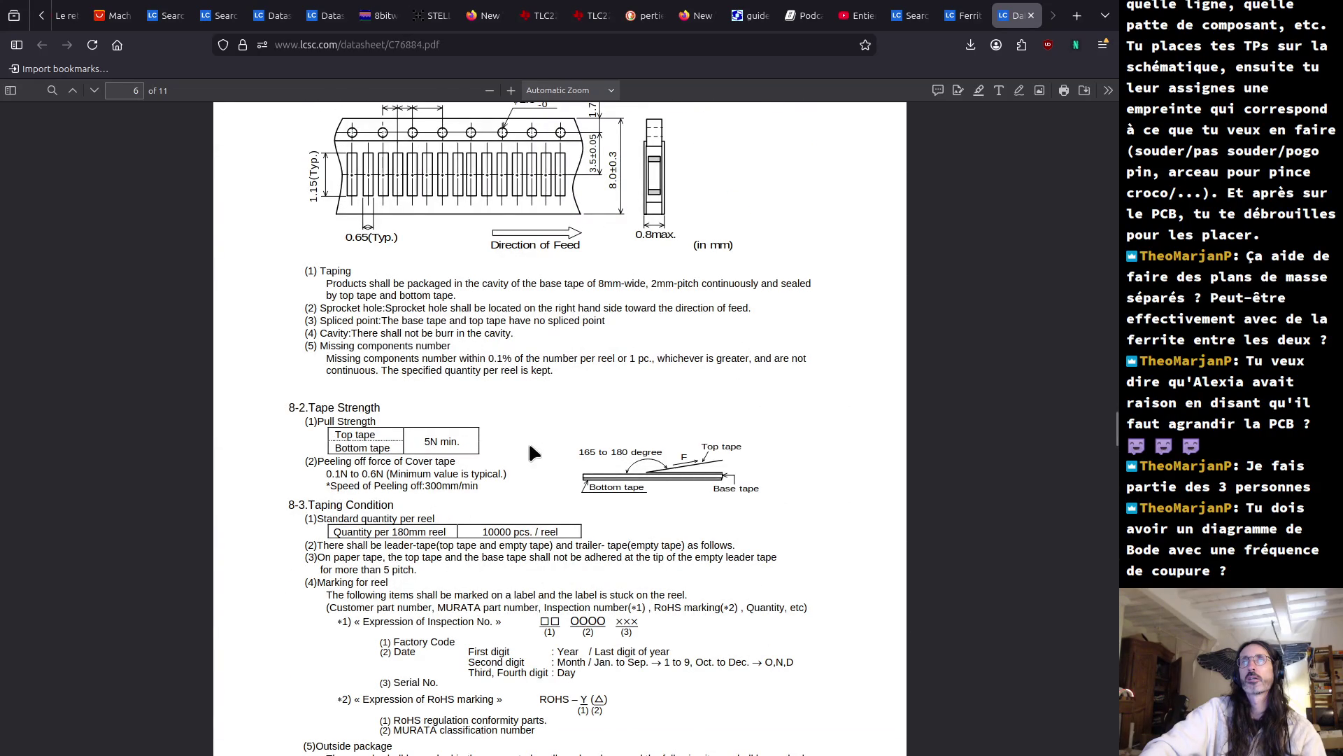
{"action": "scroll", "coordinate": [530, 451], "scroll_direction": "up", "scroll_amount": 12}
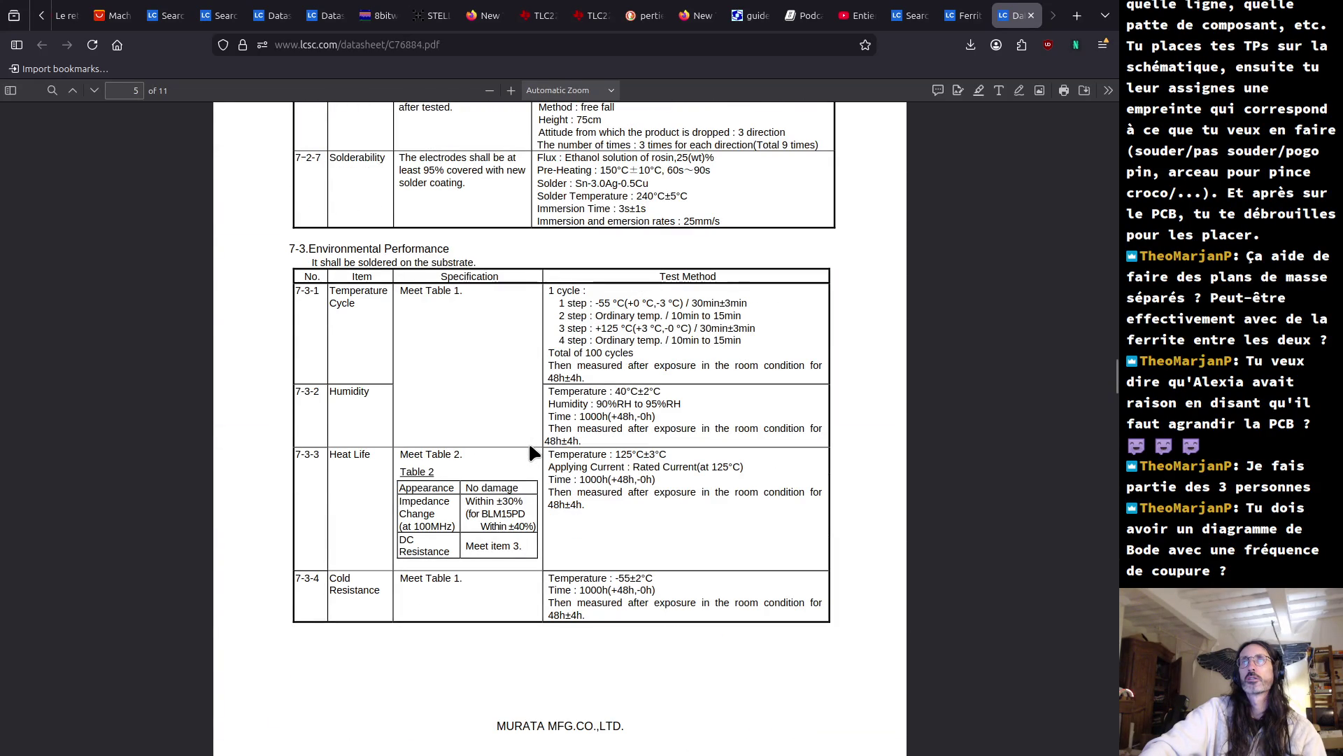
{"action": "scroll", "coordinate": [530, 454], "scroll_direction": "up", "scroll_amount": 5}
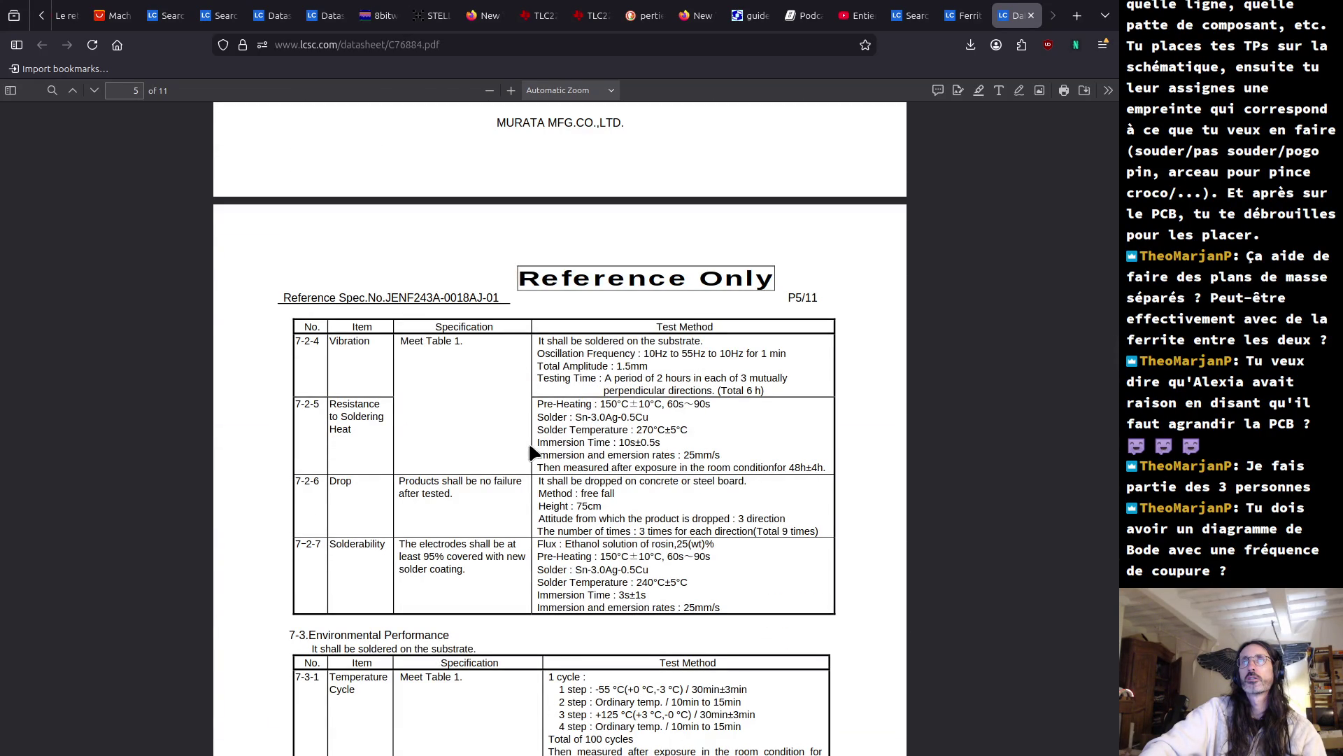
{"action": "scroll", "coordinate": [531, 454], "scroll_direction": "up", "scroll_amount": 8}
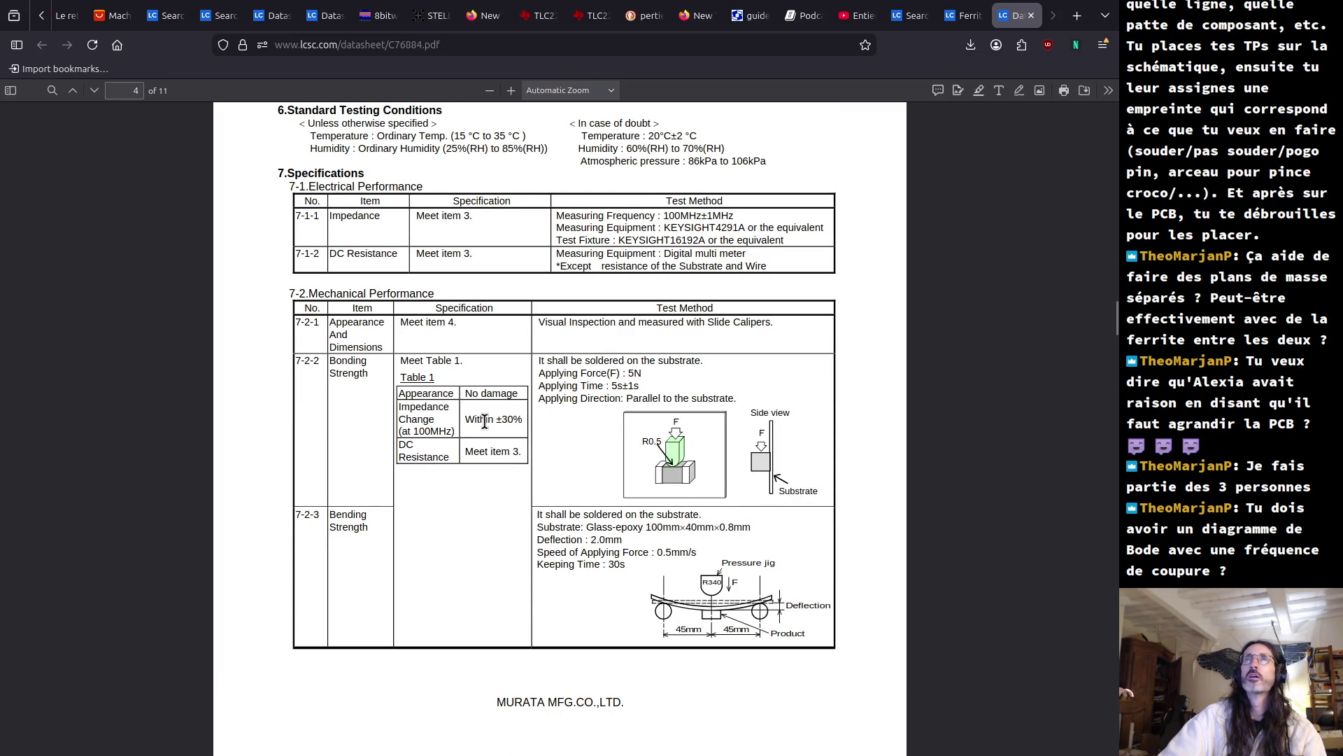
{"action": "scroll", "coordinate": [485, 419], "scroll_direction": "up", "scroll_amount": 7}
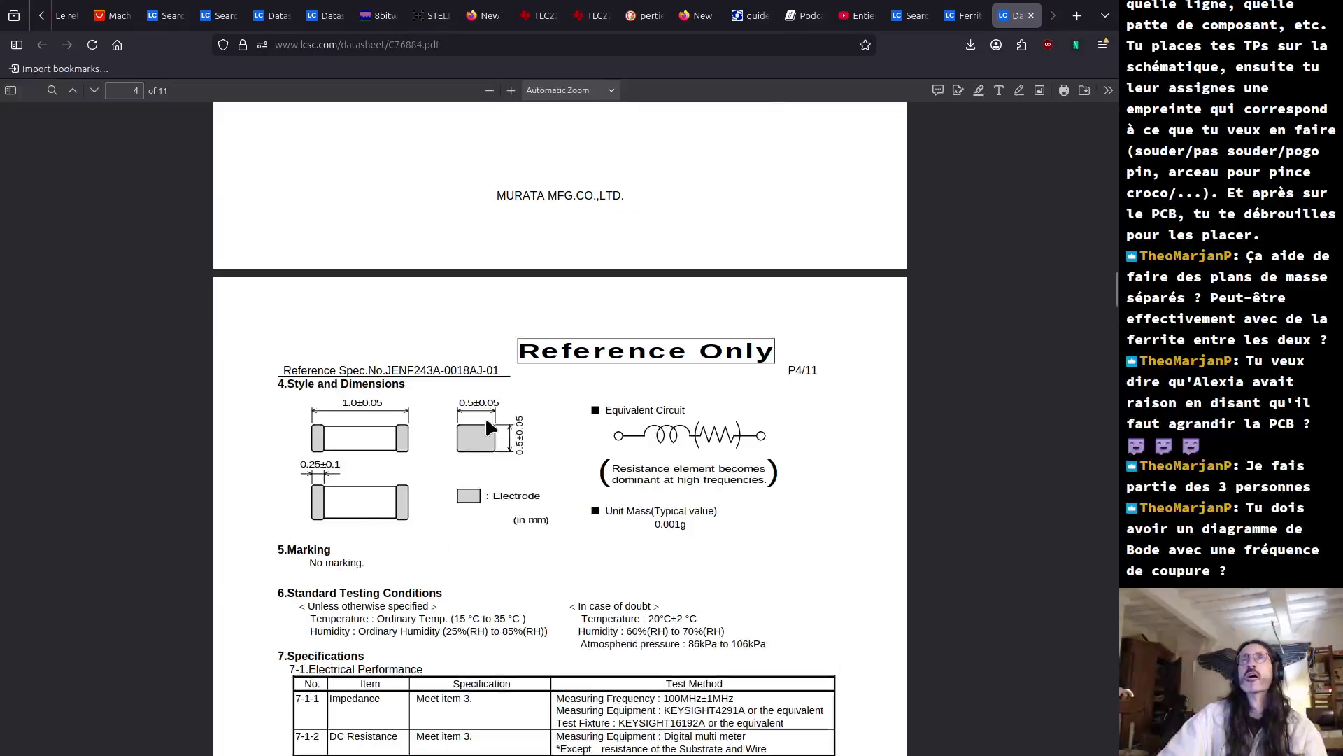
{"action": "scroll", "coordinate": [493, 412], "scroll_direction": "up", "scroll_amount": 7}
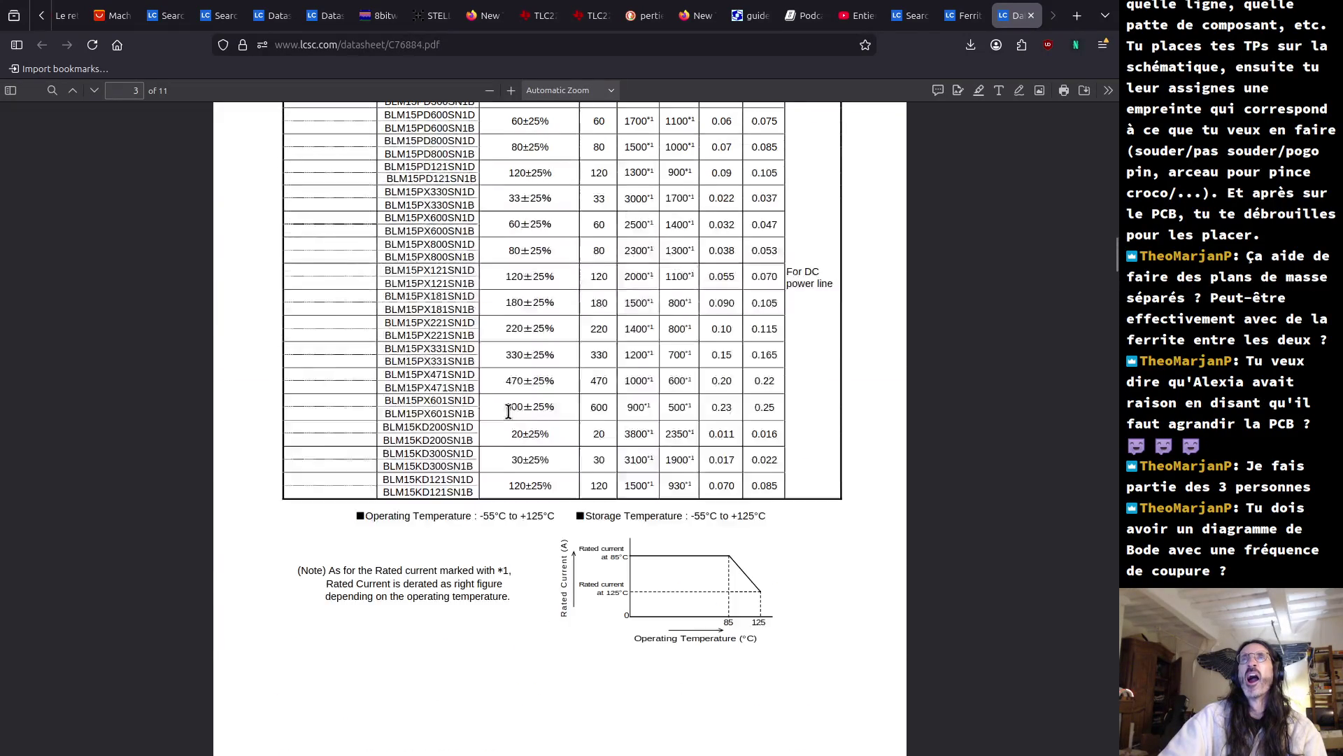
{"action": "scroll", "coordinate": [509, 412], "scroll_direction": "up", "scroll_amount": 3}
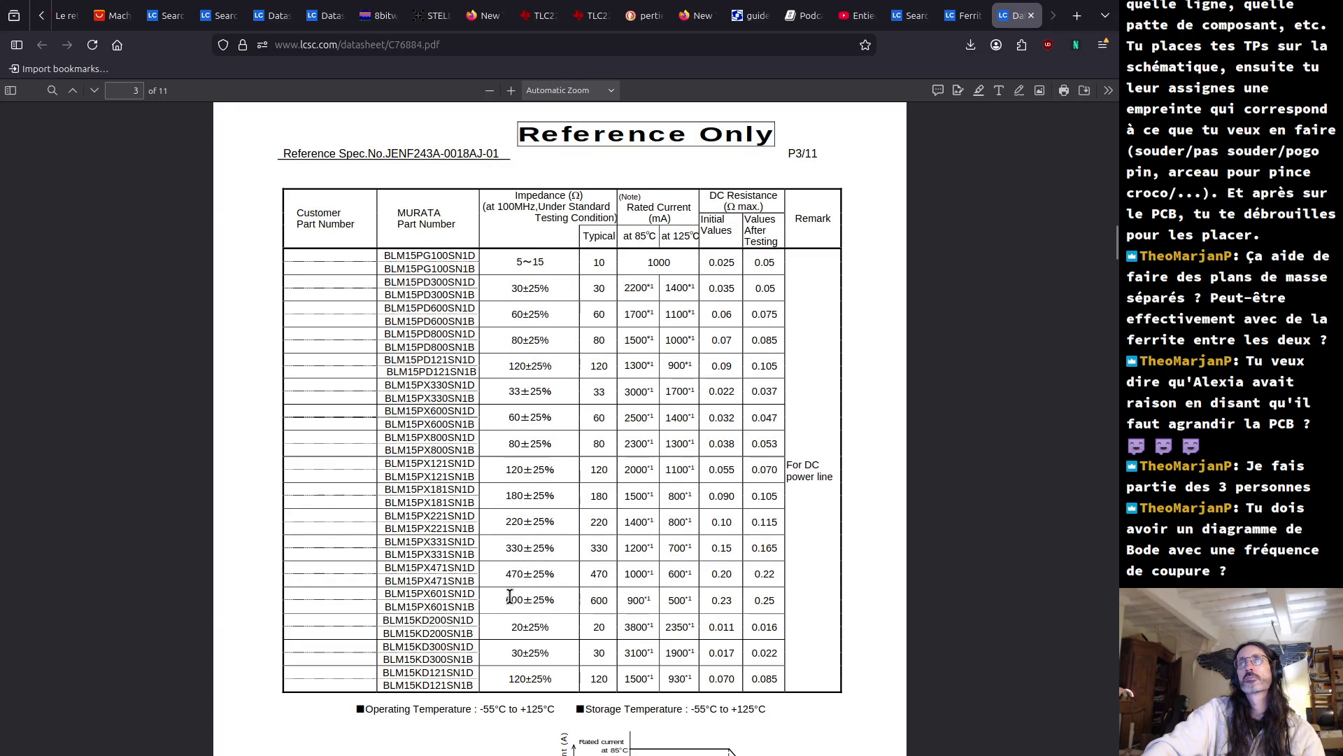
- Highlight the BLM15PX601 row's 600Ω impedance figures, then close the datasheet
{"action": "left_click_drag", "start_coordinate": [507, 600], "coordinate": [784, 603]}
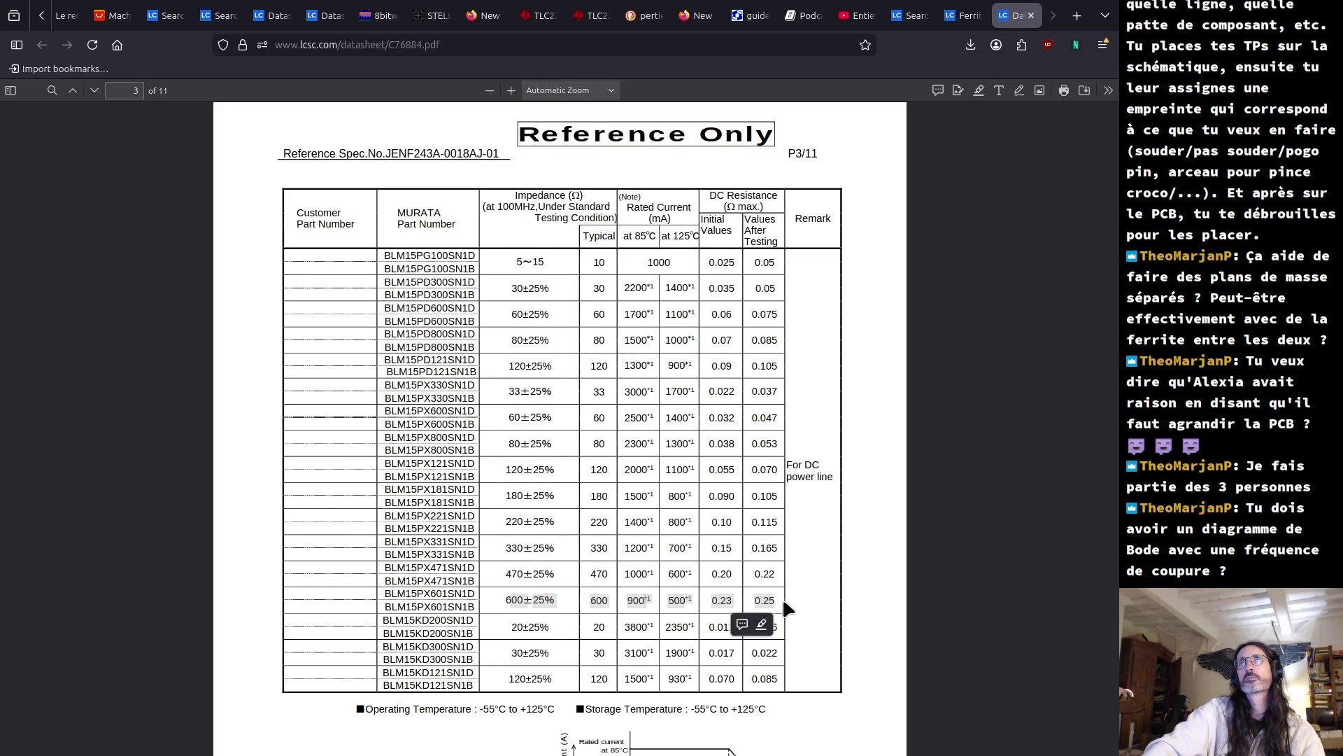
{"action": "left_click", "coordinate": [833, 615]}
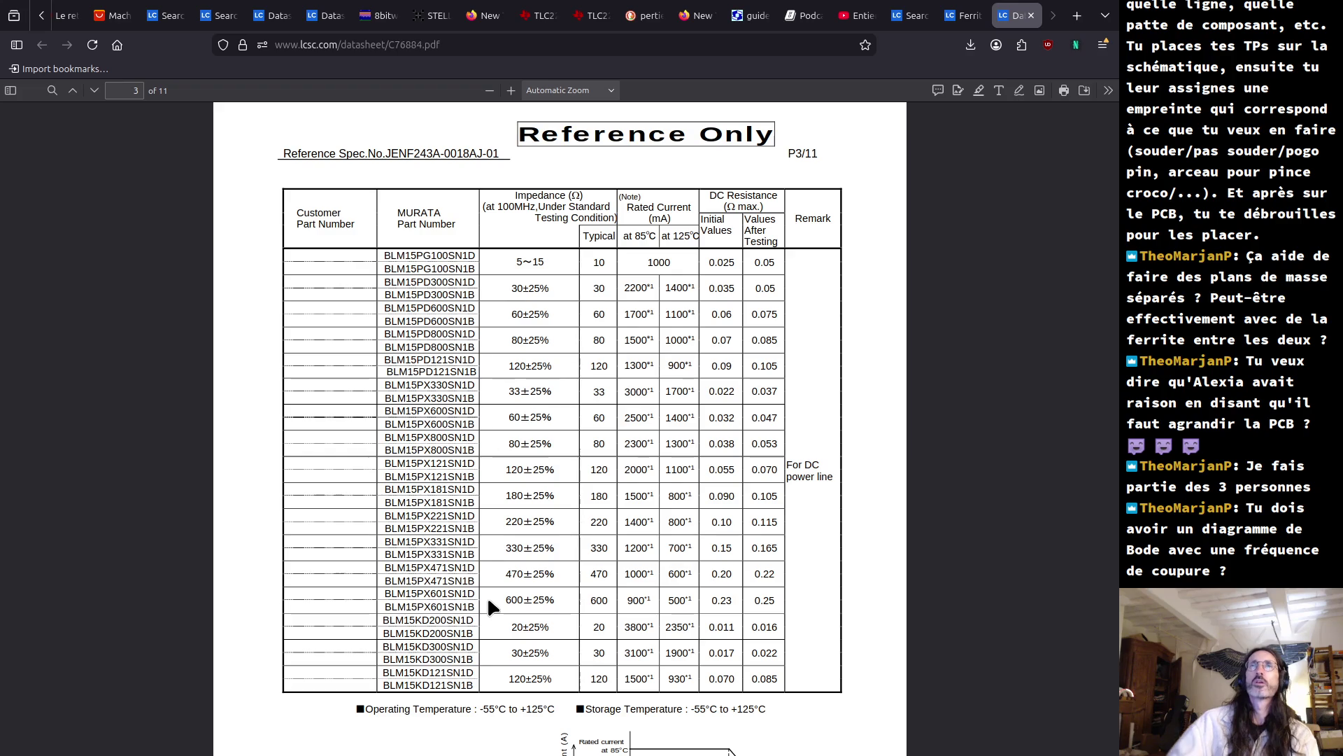
{"action": "left_click", "coordinate": [1031, 15]}
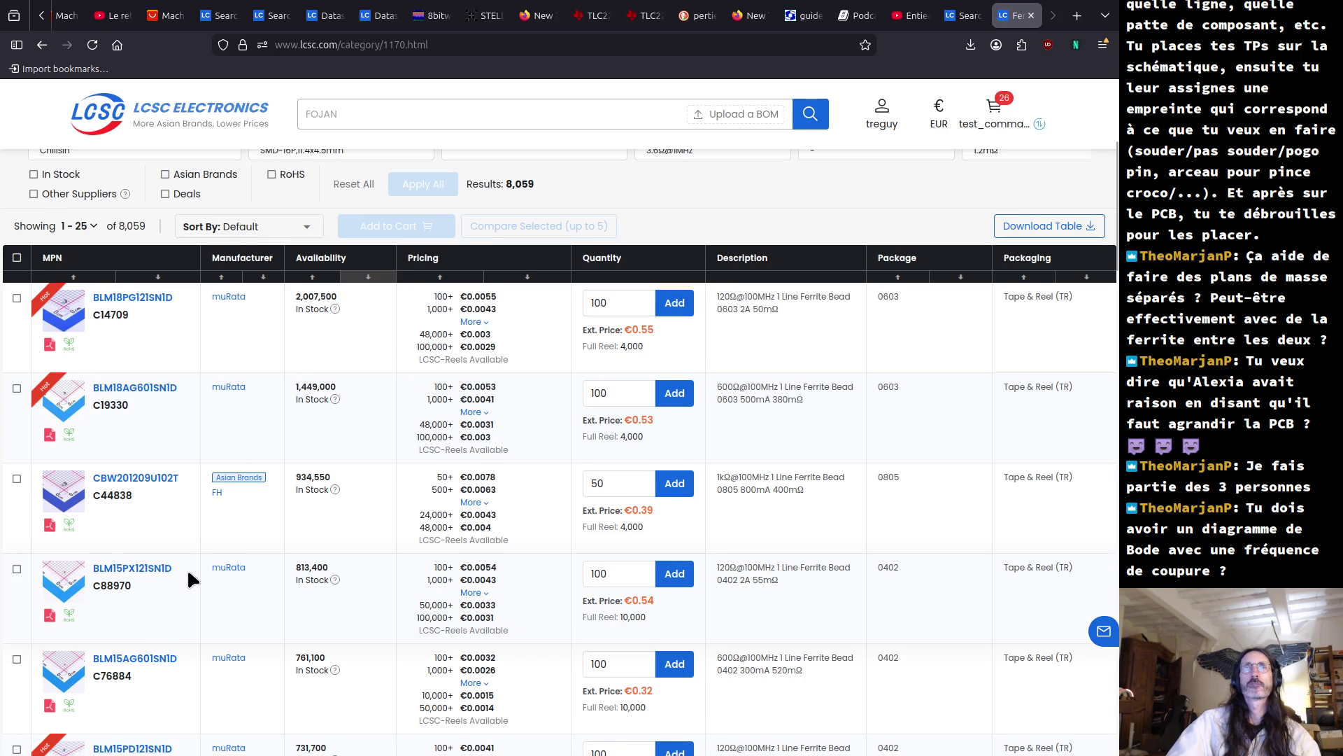
- Open a bead datasheet in the background, view the C160977 BLM15 sheet, then close it
{"action": "scroll", "coordinate": [187, 568], "scroll_direction": "down", "scroll_amount": 4}
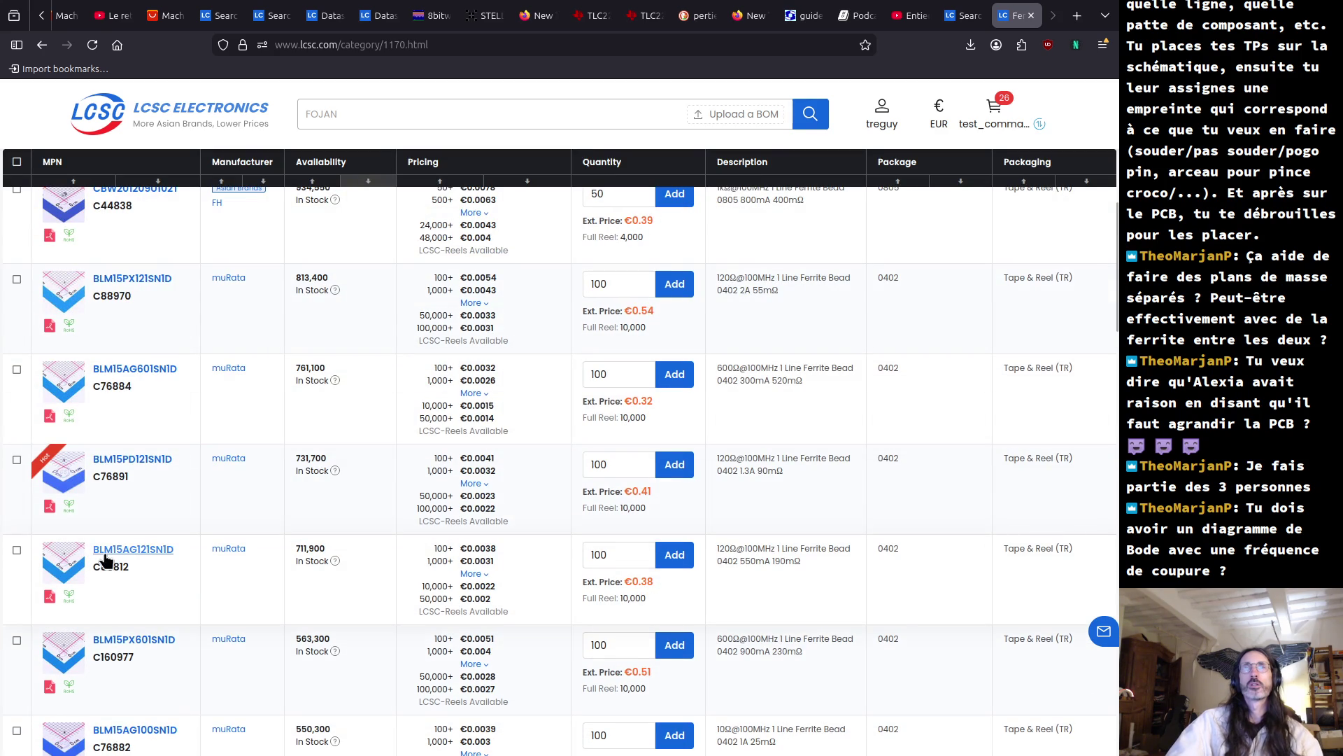
{"action": "mouse_move", "coordinate": [64, 565]}
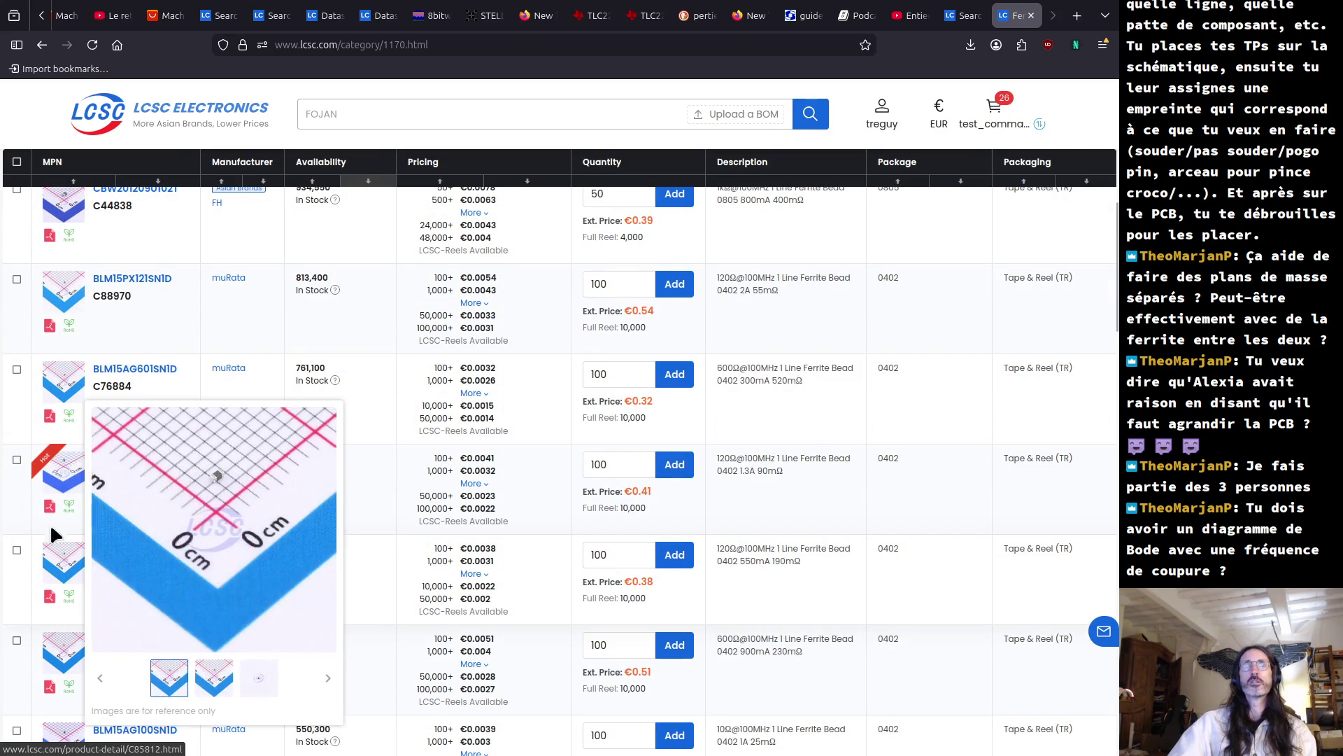
{"action": "middle_click", "coordinate": [46, 691]}
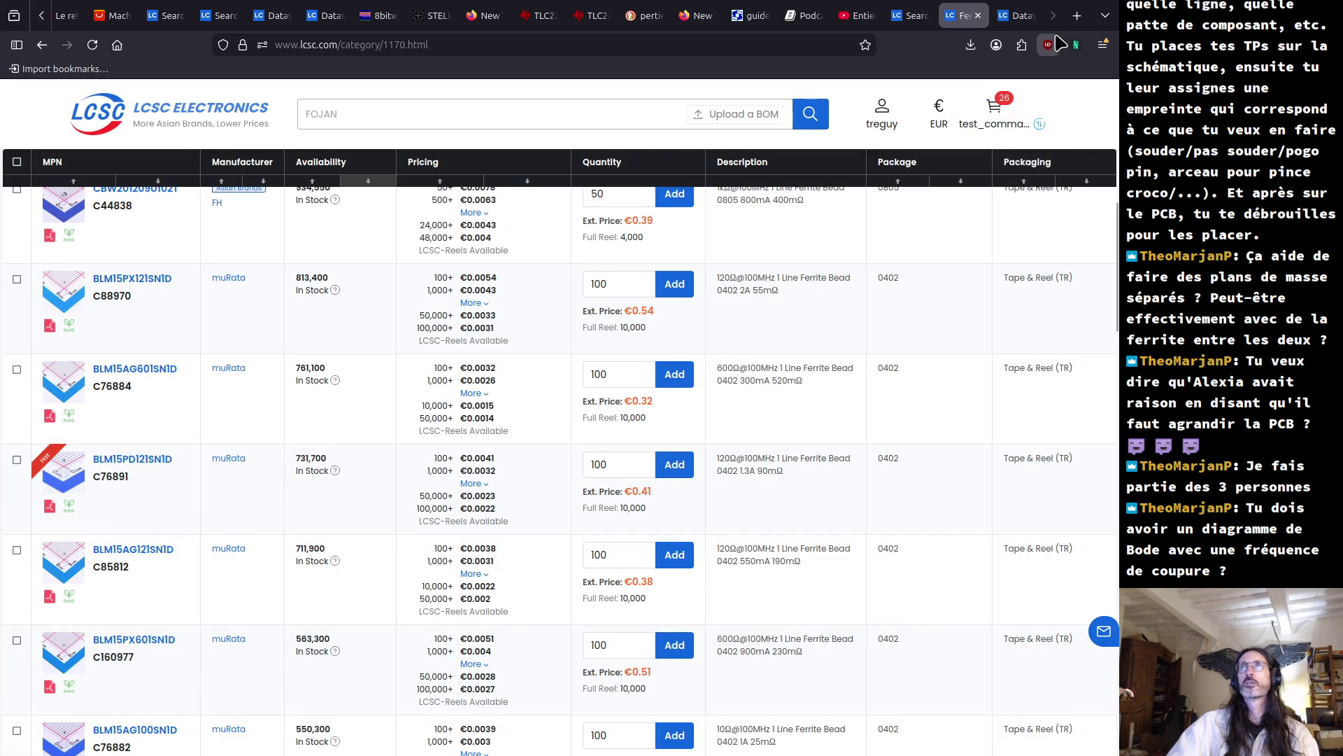
{"action": "left_click", "coordinate": [1013, 16]}
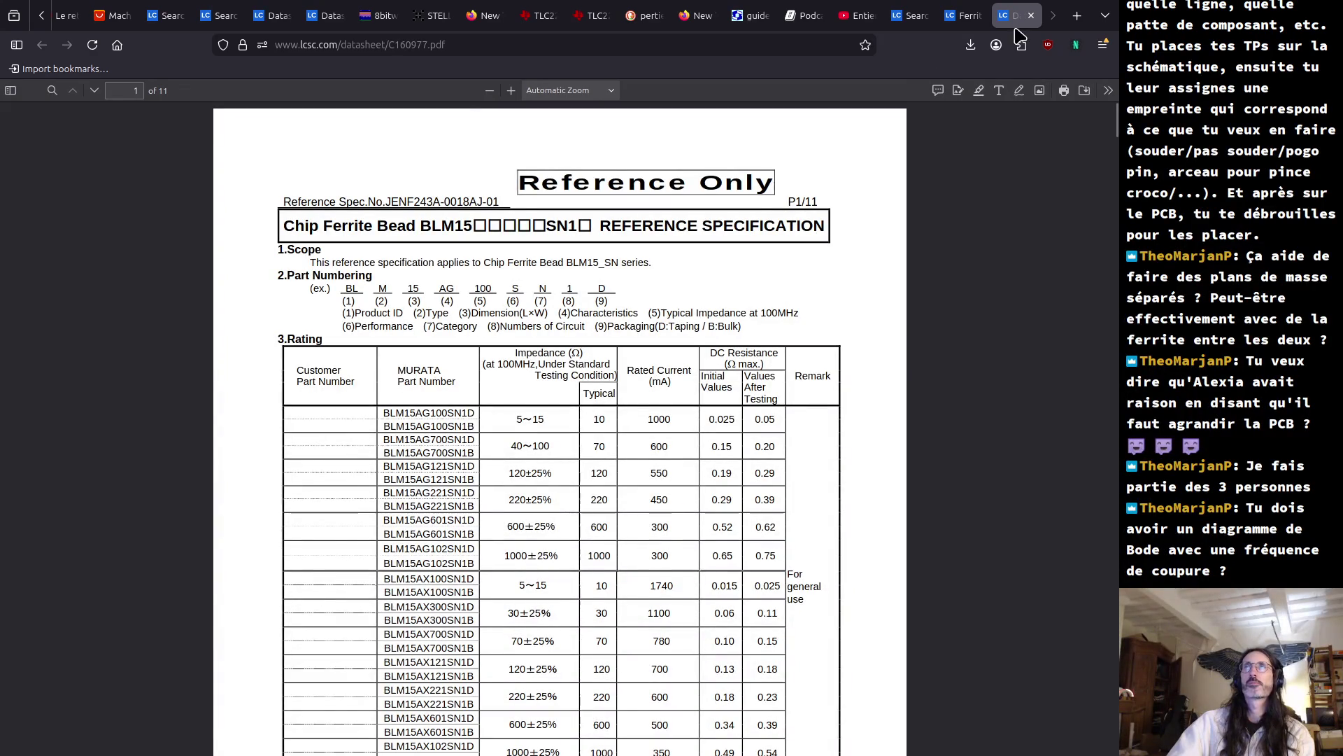
{"action": "middle_click", "coordinate": [1022, 25]}
{"action": "scroll", "coordinate": [341, 575], "scroll_direction": "down", "scroll_amount": 5}
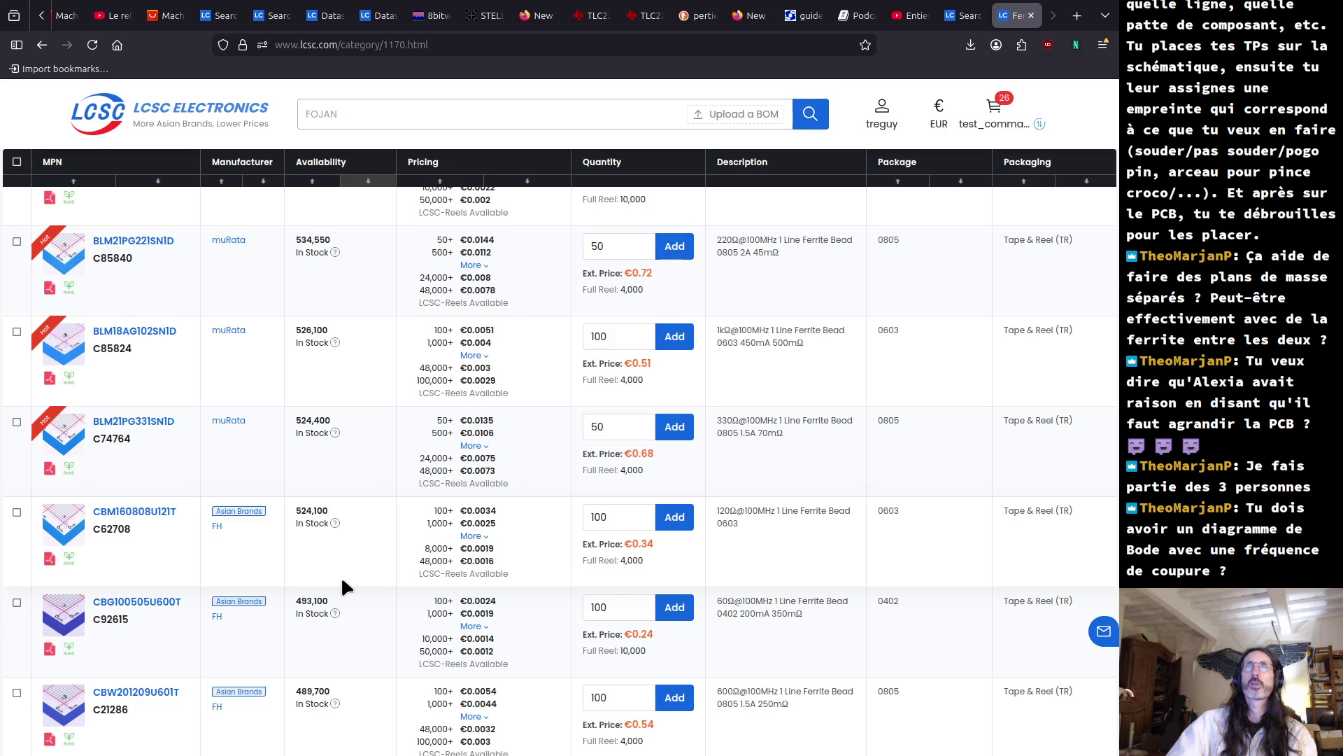
- Scroll to the pagination bar of the LCSC results, then switch to the KiCad PCB Editor
{"action": "mouse_move", "coordinate": [333, 599]}
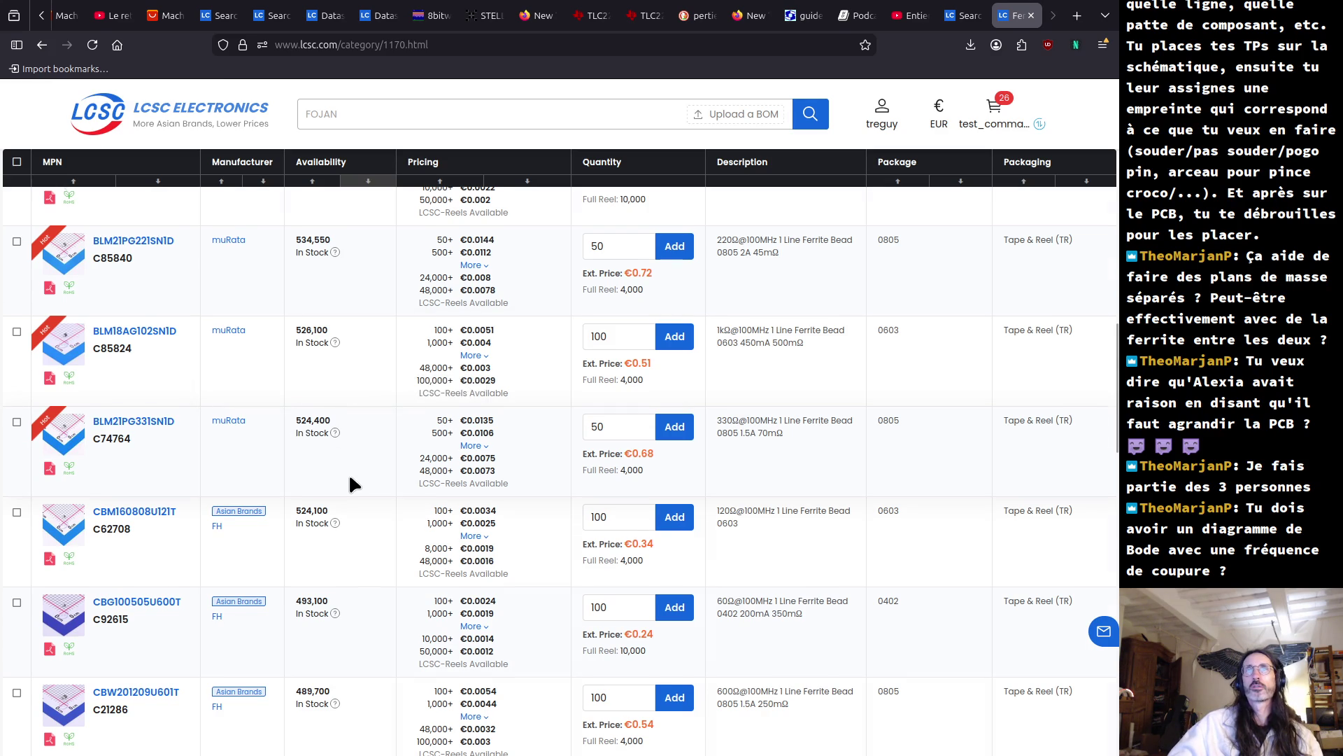
{"action": "scroll", "coordinate": [349, 480], "scroll_direction": "down", "scroll_amount": 5}
{"action": "scroll", "coordinate": [349, 479], "scroll_direction": "down", "scroll_amount": 4}
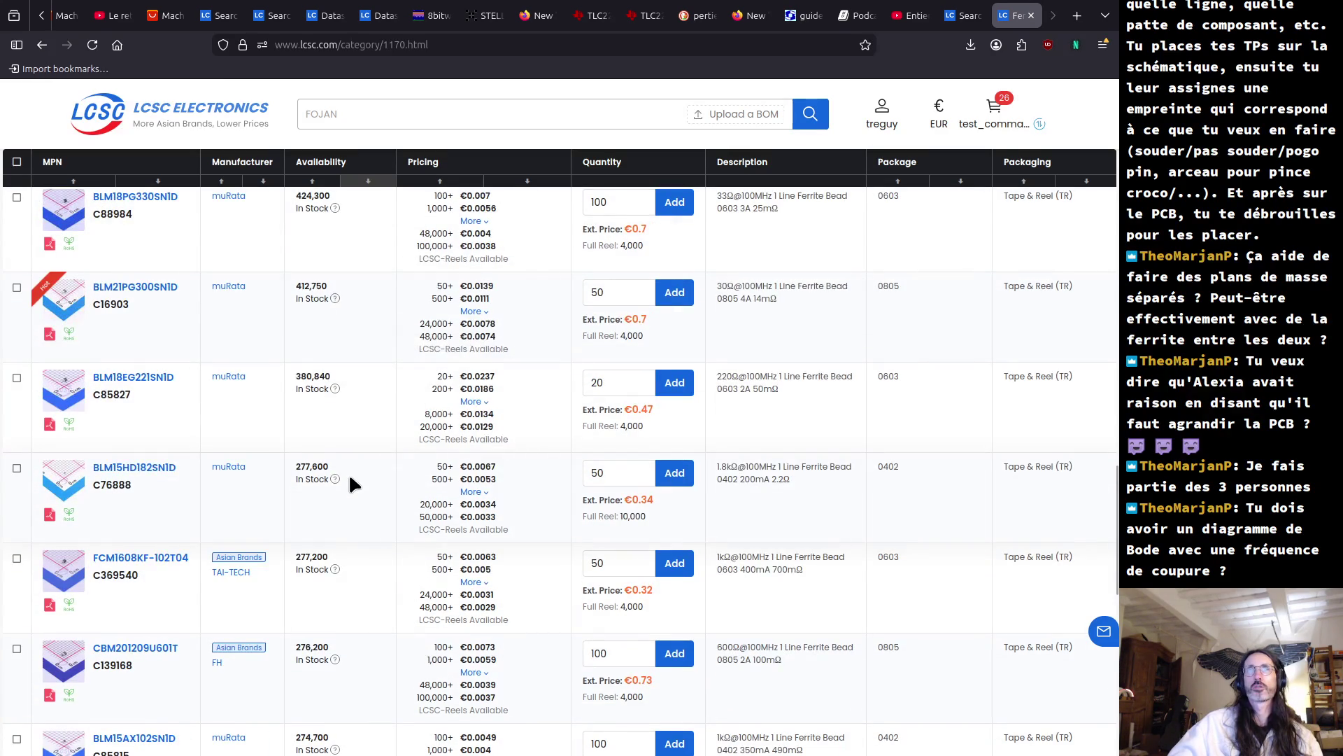
{"action": "scroll", "coordinate": [343, 483], "scroll_direction": "down", "scroll_amount": 4}
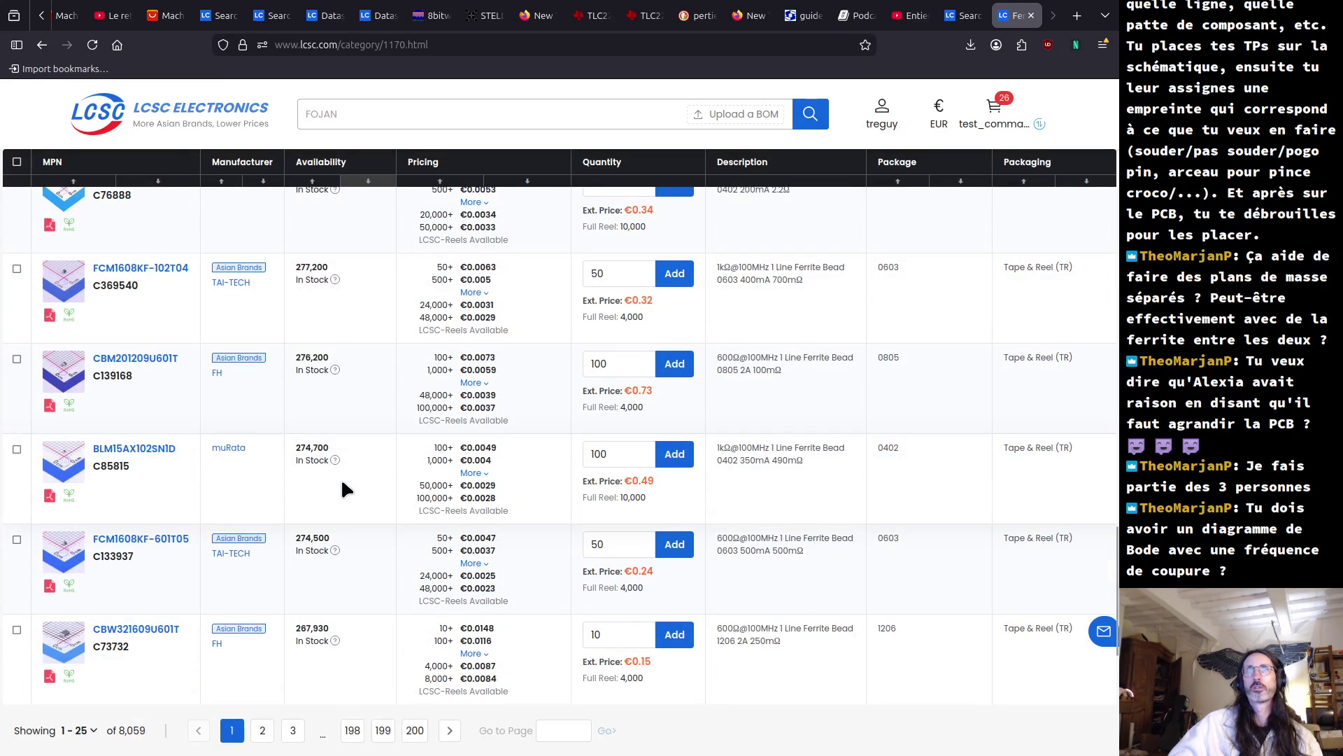
{"action": "key", "text": "alt+Tab"}
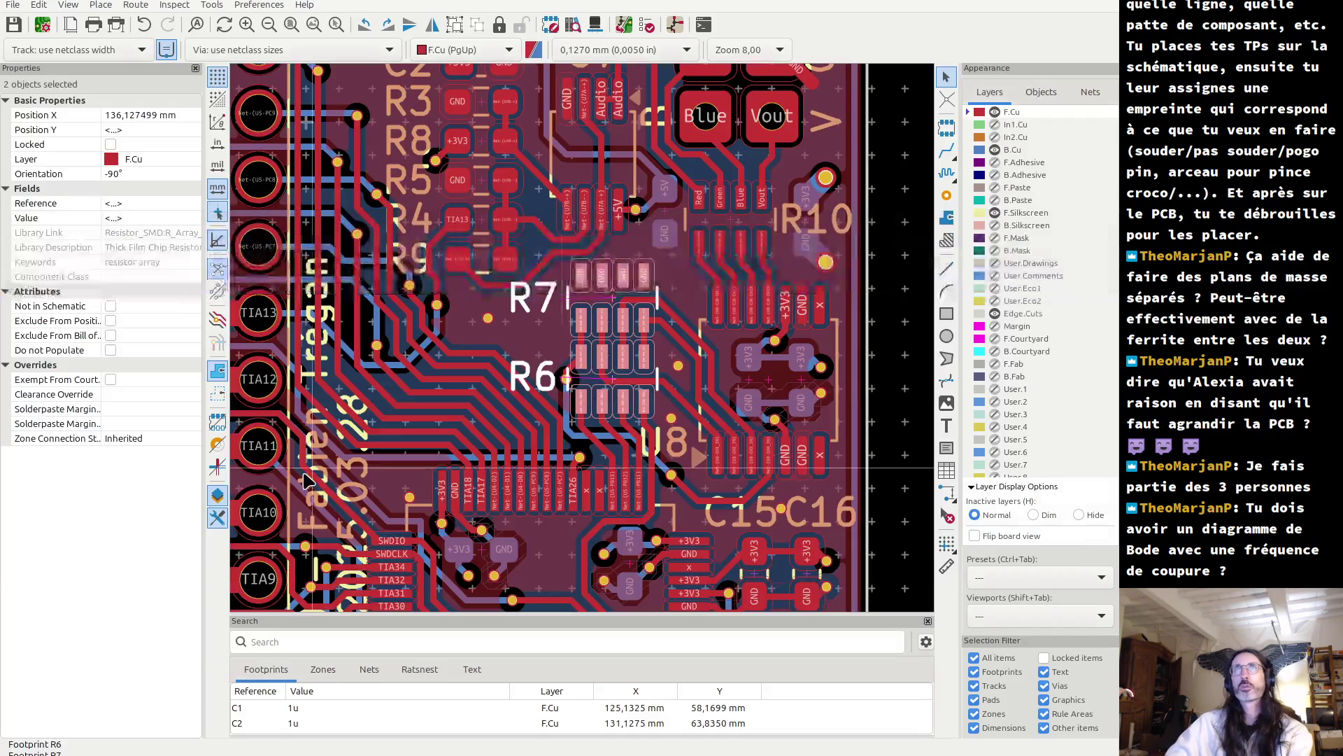
- Add a 'testpointd everywhere' text box right of the circuit, then pull the EEVblog thread into its own window
{"action": "key", "text": "alt+Tab"}
{"action": "key", "text": "alt+Tab"}
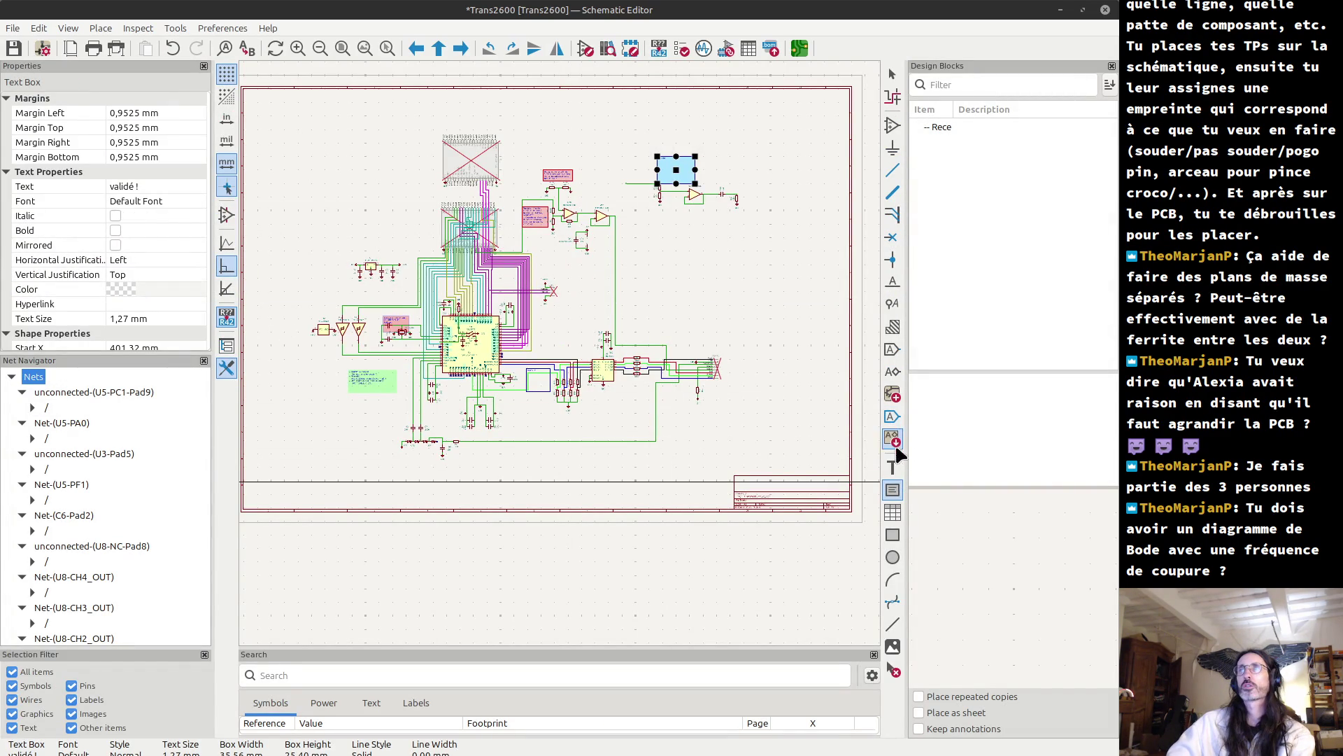
{"action": "left_click", "coordinate": [898, 483]}
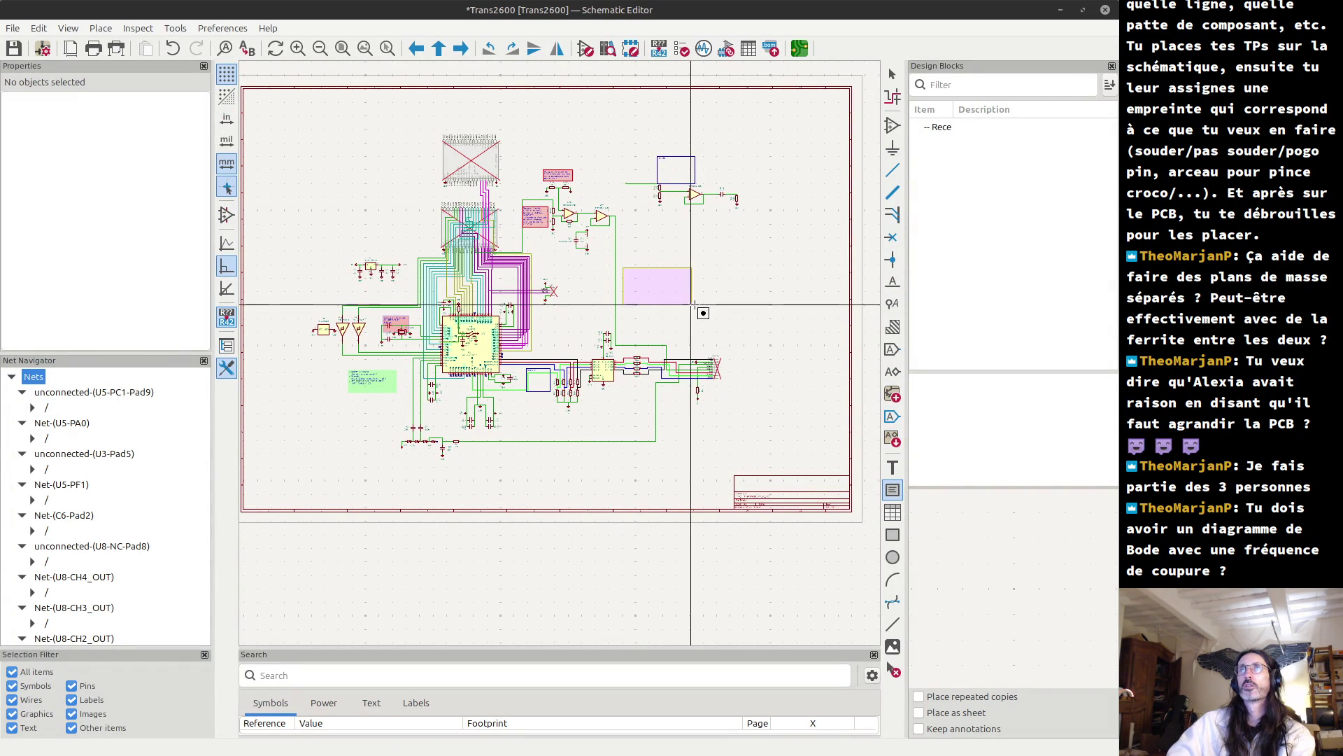
{"action": "left_click", "coordinate": [627, 267]}
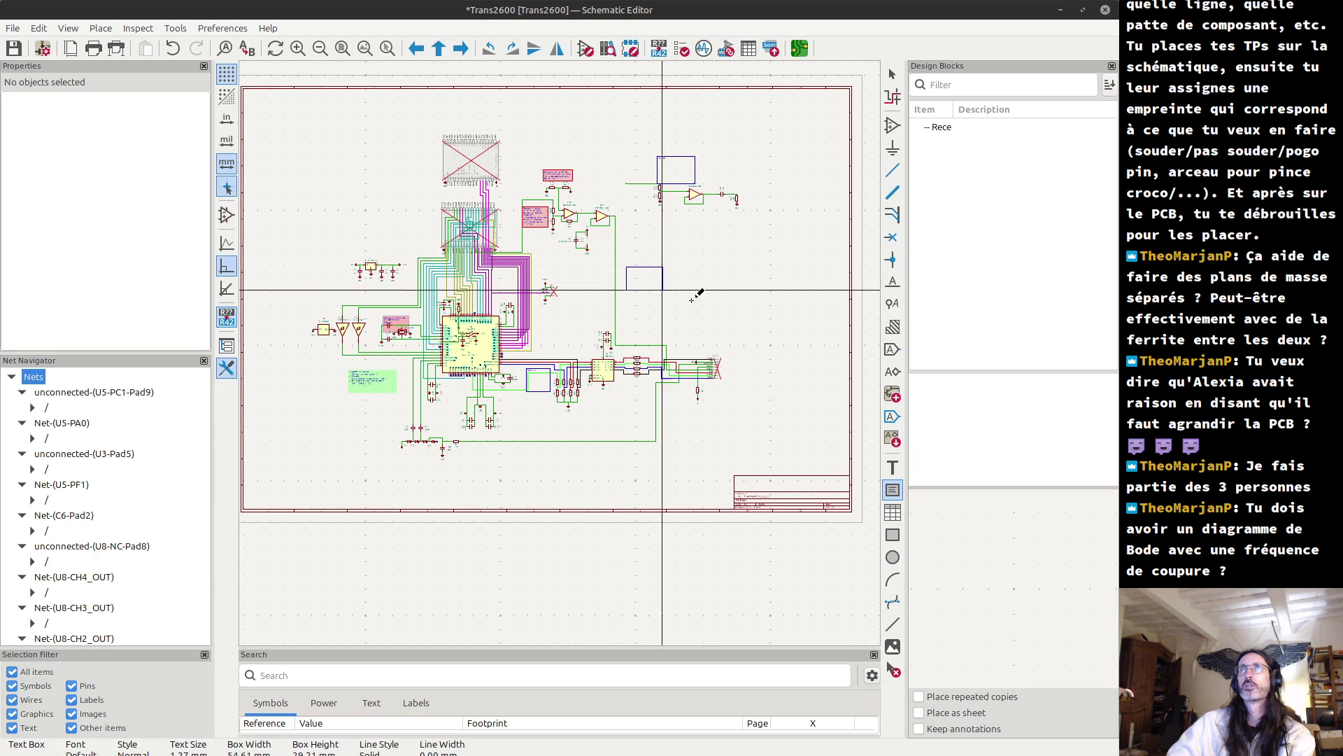
{"action": "left_click", "coordinate": [702, 306]}
{"action": "type", "text": "testpointd e"}
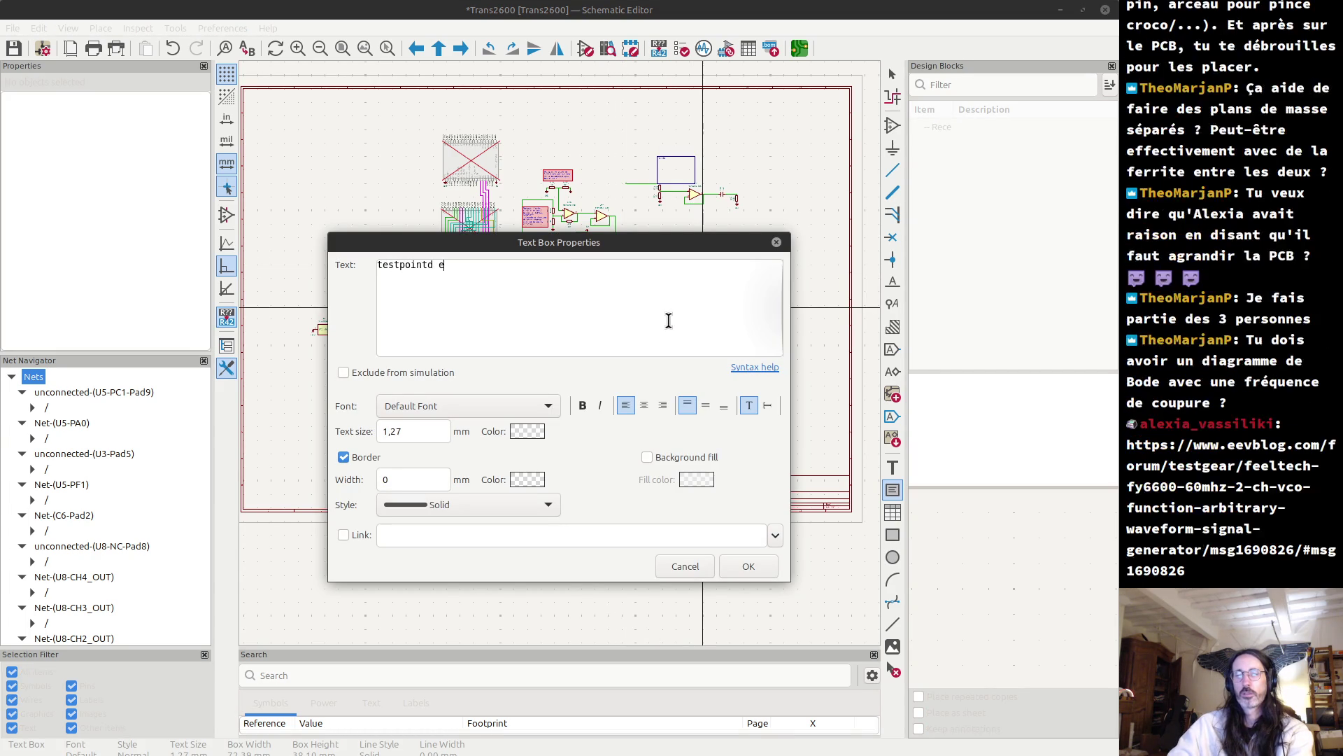
{"action": "type", "text": "verywhere"}
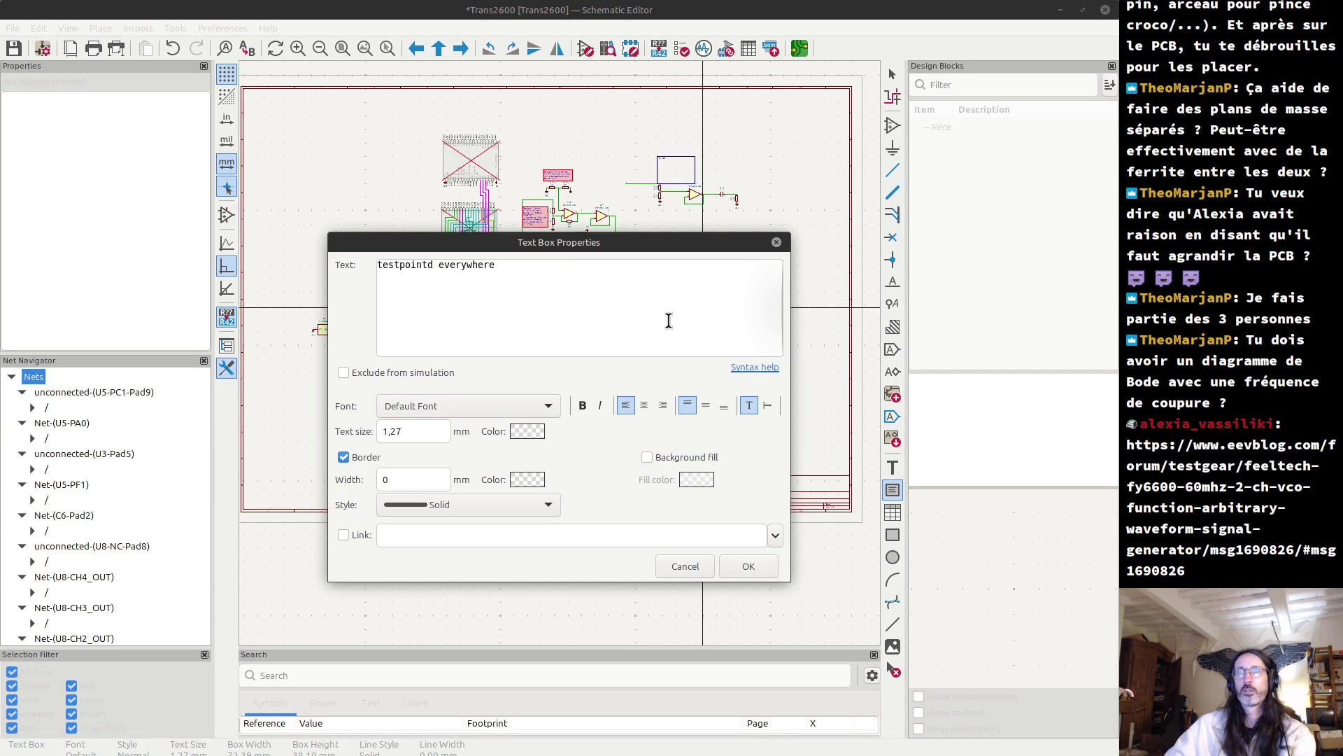
{"action": "left_click", "coordinate": [736, 568]}
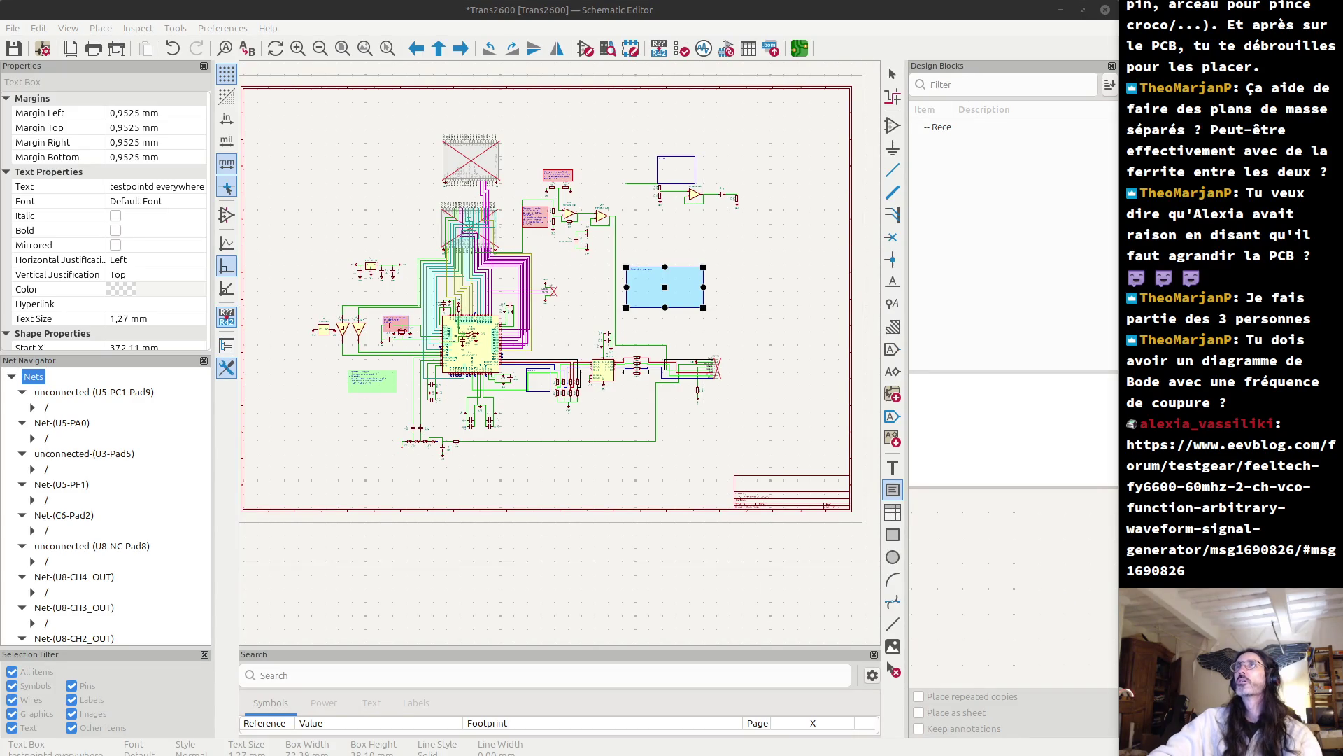
{"action": "mouse_move", "coordinate": [586, 96]}
{"action": "left_mouse_down"}
{"action": "mouse_move", "coordinate": [516, 122]}
{"action": "mouse_move", "coordinate": [444, 105]}
{"action": "mouse_move", "coordinate": [628, 105]}
{"action": "left_mouse_up"}
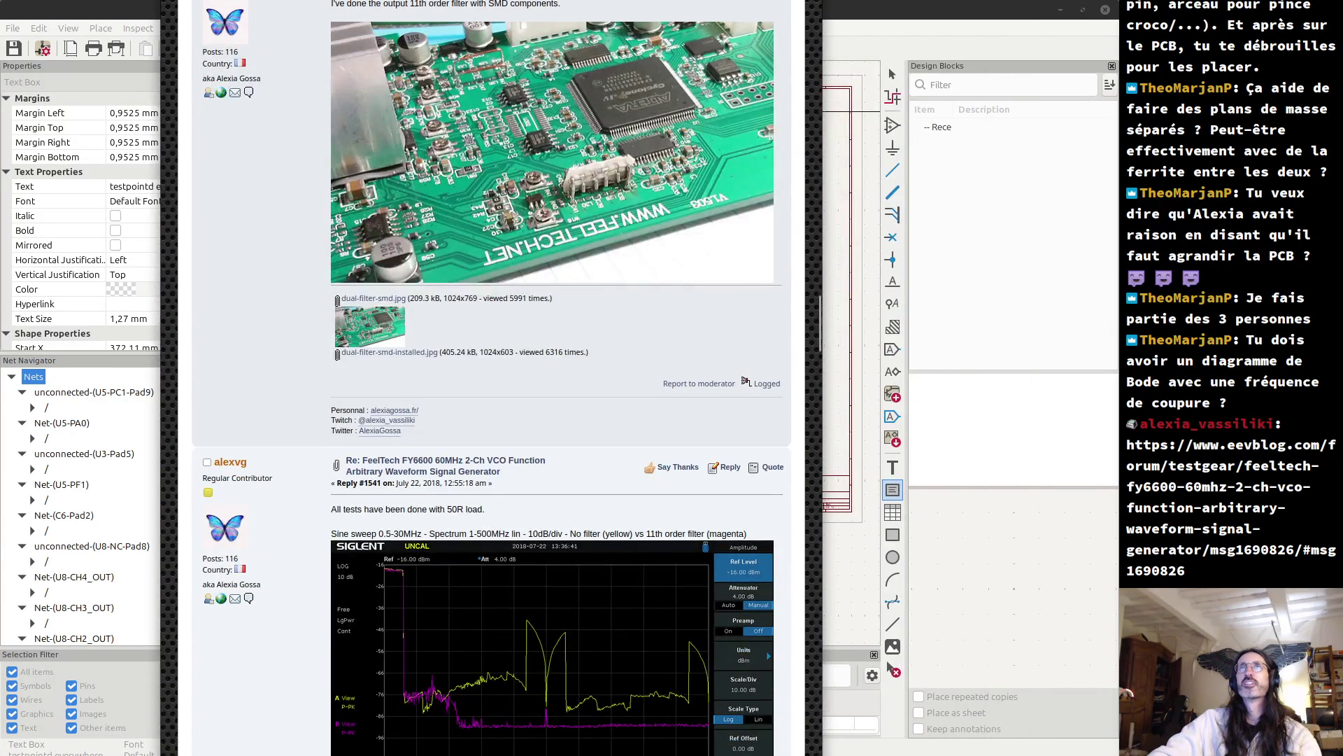
- Move the EEVblog forum window and enlarge it down to the bottom of the screen
{"action": "mouse_move", "coordinate": [403, 7]}
{"action": "left_mouse_down"}
{"action": "mouse_move", "coordinate": [402, 175]}
{"action": "mouse_move", "coordinate": [378, 43]}
{"action": "mouse_move", "coordinate": [219, 0]}
{"action": "left_mouse_up"}
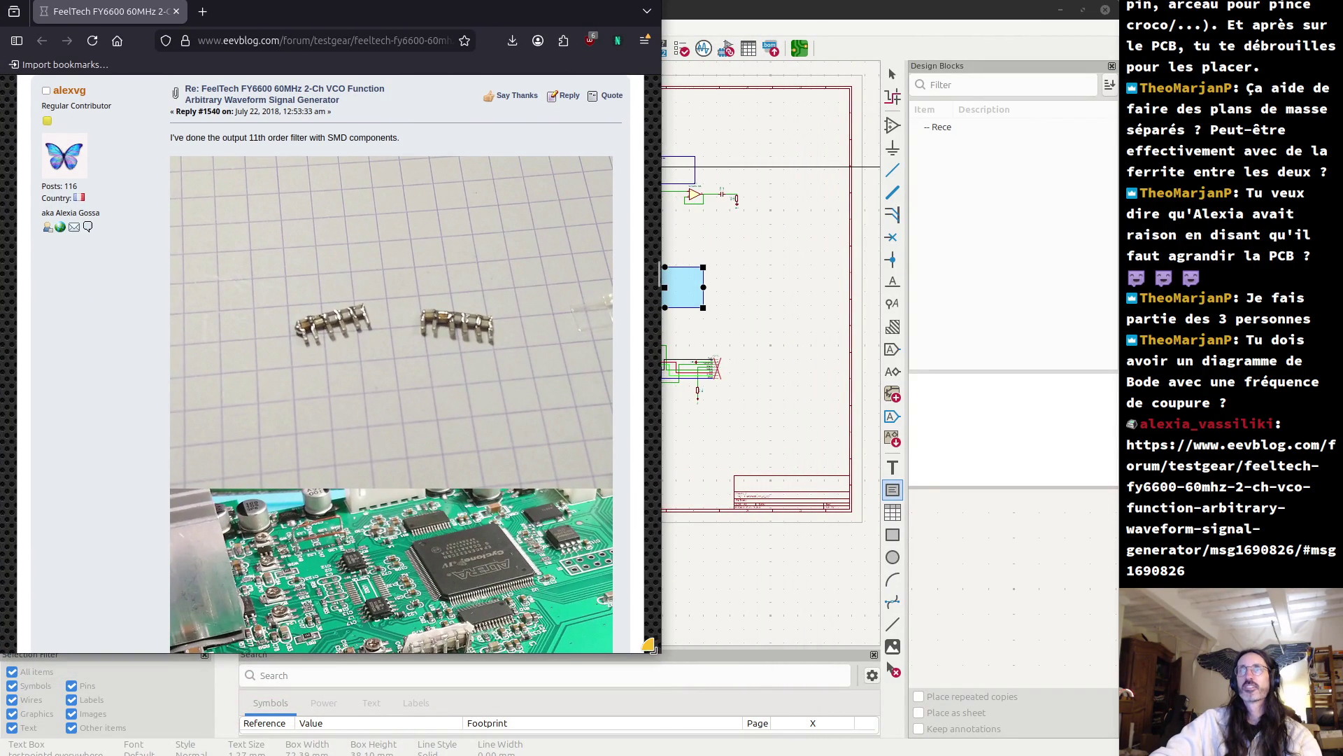
{"action": "mouse_move", "coordinate": [660, 642]}
{"action": "left_mouse_down"}
{"action": "mouse_move", "coordinate": [1022, 742]}
{"action": "mouse_move", "coordinate": [1112, 742]}
{"action": "left_mouse_up"}
{"action": "mouse_move", "coordinate": [1044, 667]}
{"action": "left_mouse_down"}
{"action": "mouse_move", "coordinate": [1036, 724]}
{"action": "mouse_move", "coordinate": [1105, 750]}
{"action": "left_mouse_up"}
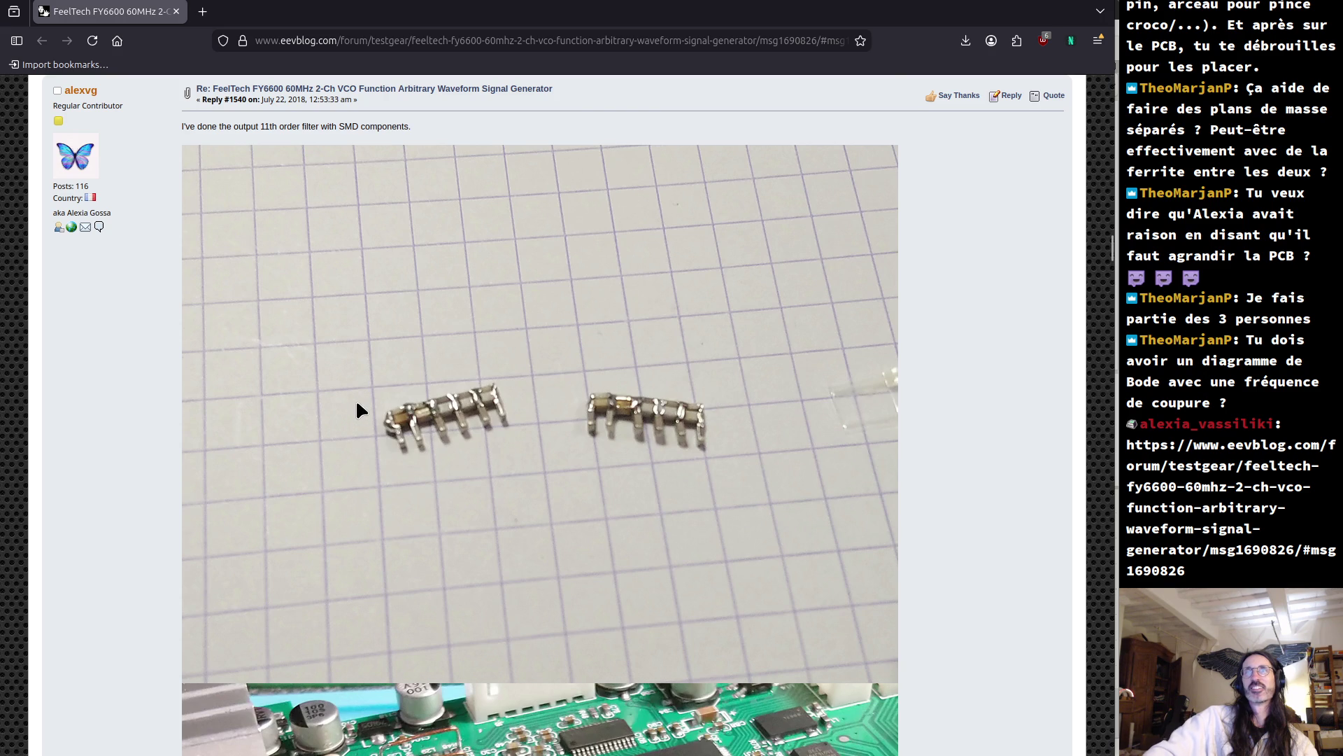
- Scroll through the SMD 11th-order filter photos to reply #1541's Siglent spectrum plot
{"action": "scroll", "coordinate": [357, 403], "scroll_direction": "down", "scroll_amount": 2}
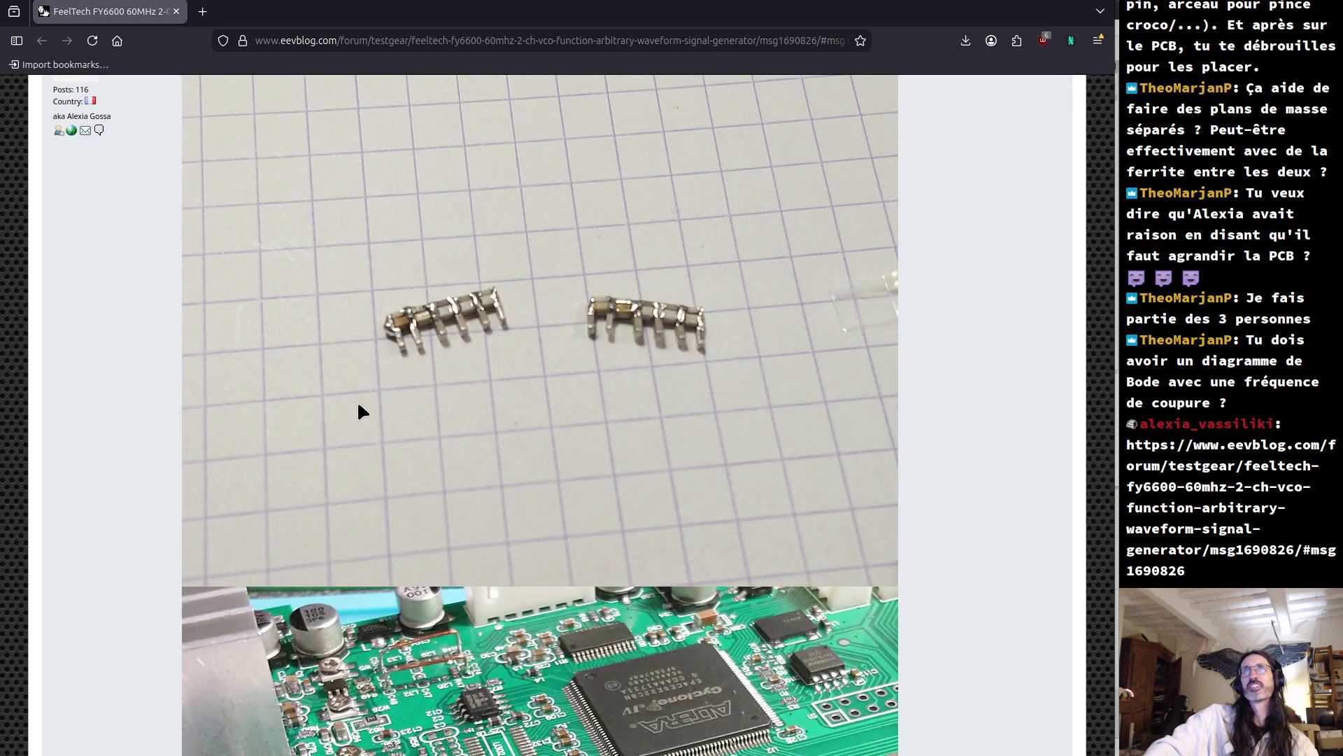
{"action": "scroll", "coordinate": [357, 404], "scroll_direction": "down", "scroll_amount": 5}
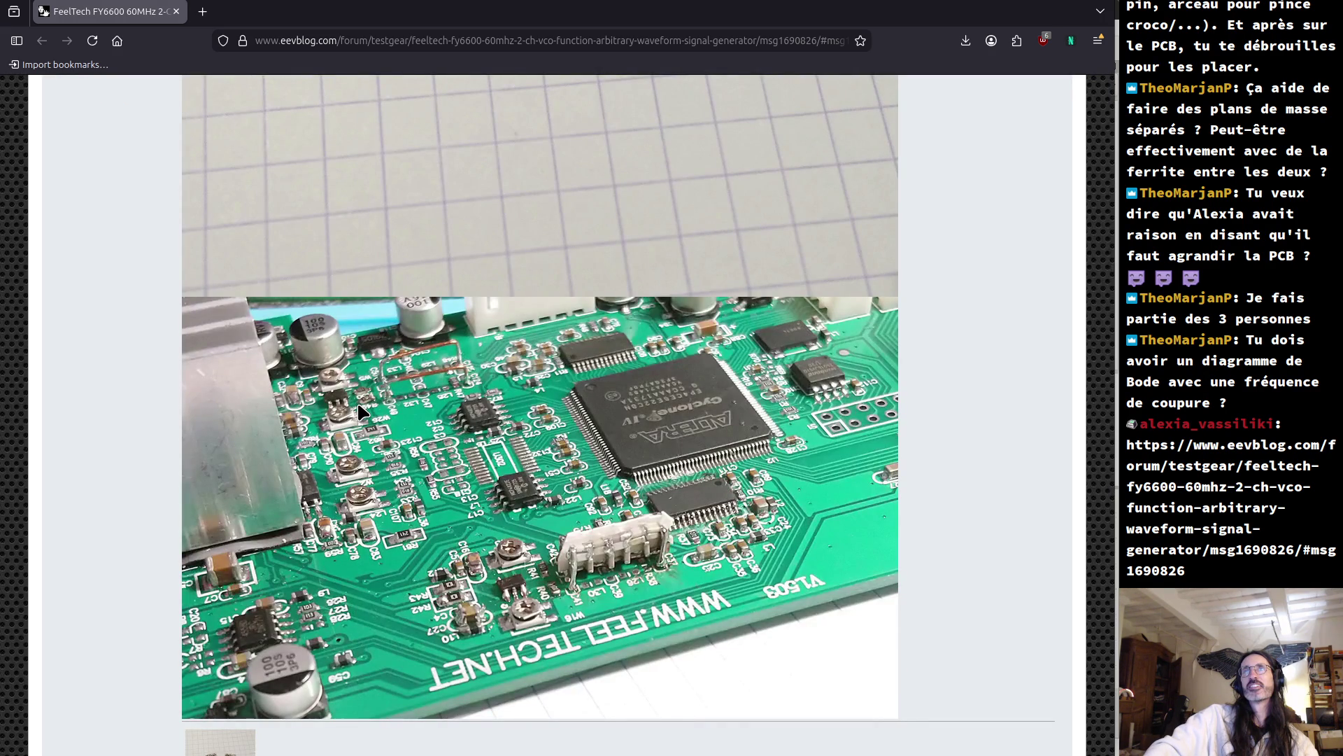
{"action": "scroll", "coordinate": [358, 411], "scroll_direction": "up", "scroll_amount": 5}
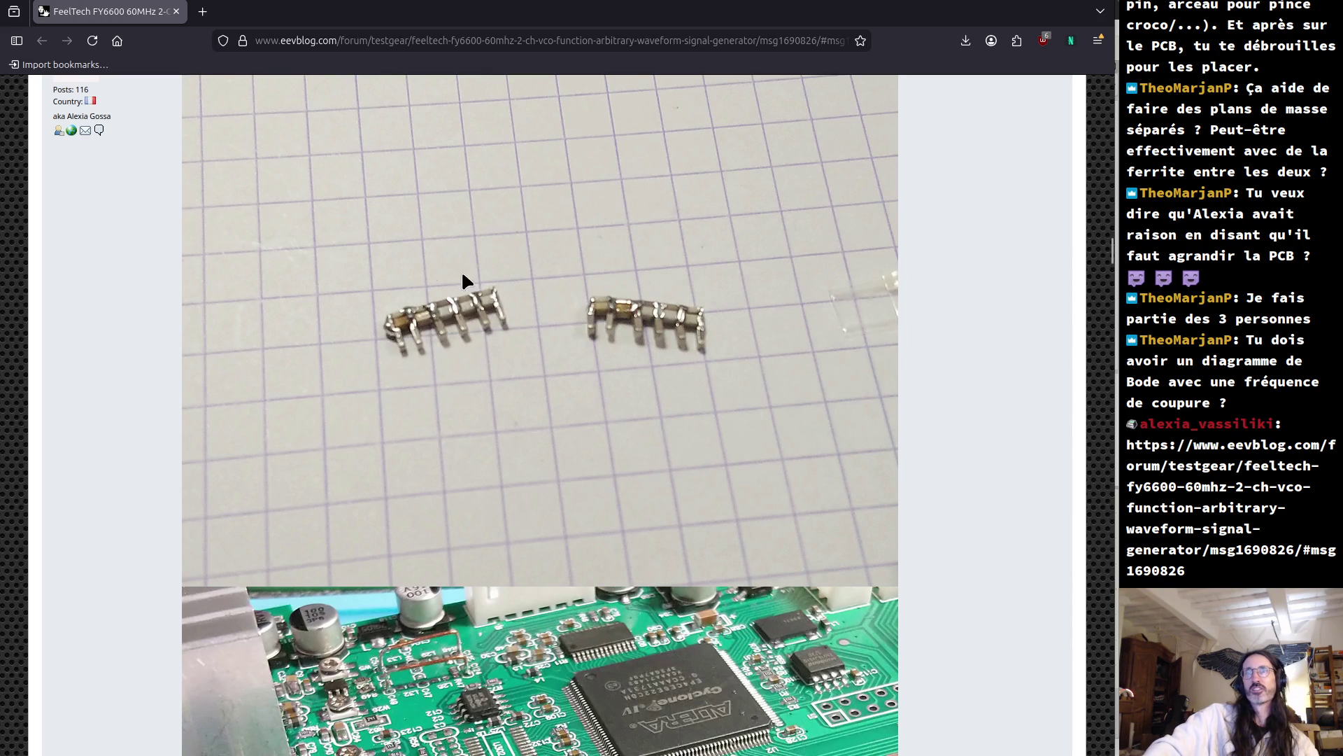
{"action": "scroll", "coordinate": [359, 386], "scroll_direction": "down", "scroll_amount": 4}
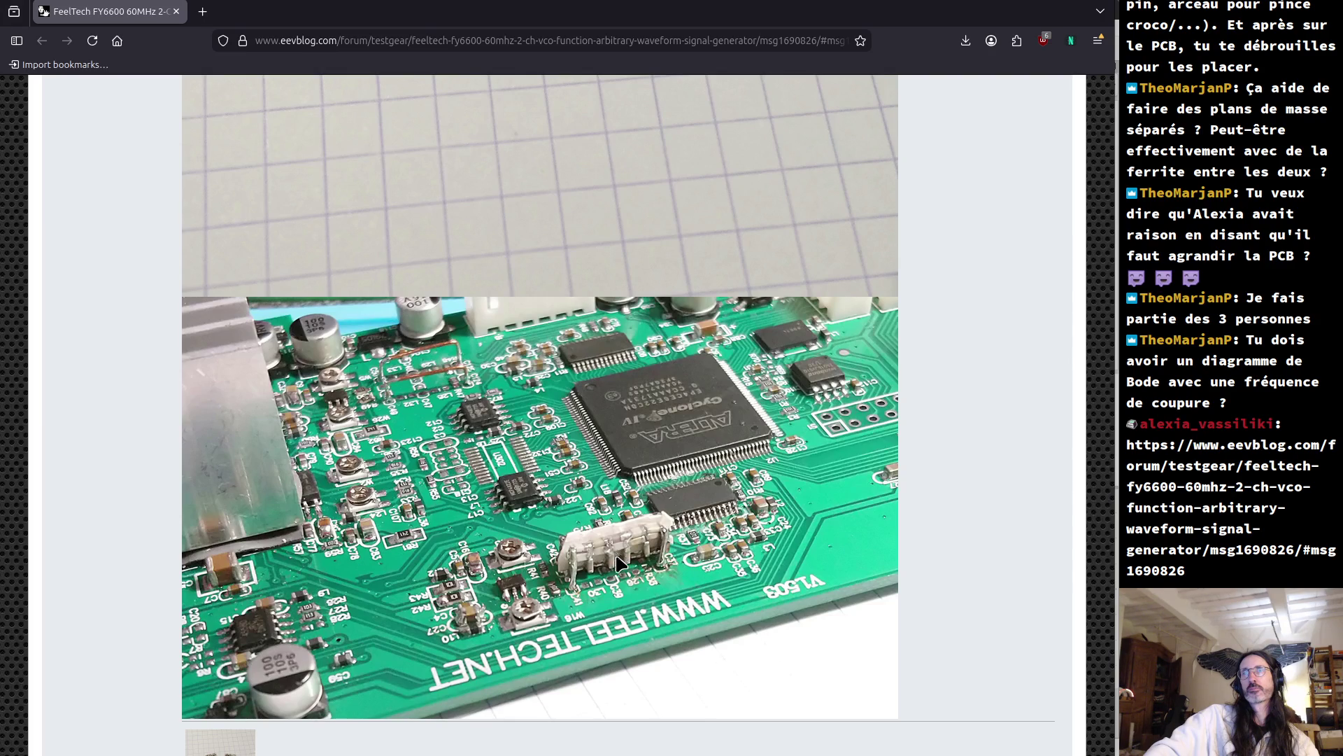
{"action": "scroll", "coordinate": [617, 557], "scroll_direction": "down", "scroll_amount": 4}
{"action": "scroll", "coordinate": [617, 563], "scroll_direction": "down", "scroll_amount": 5}
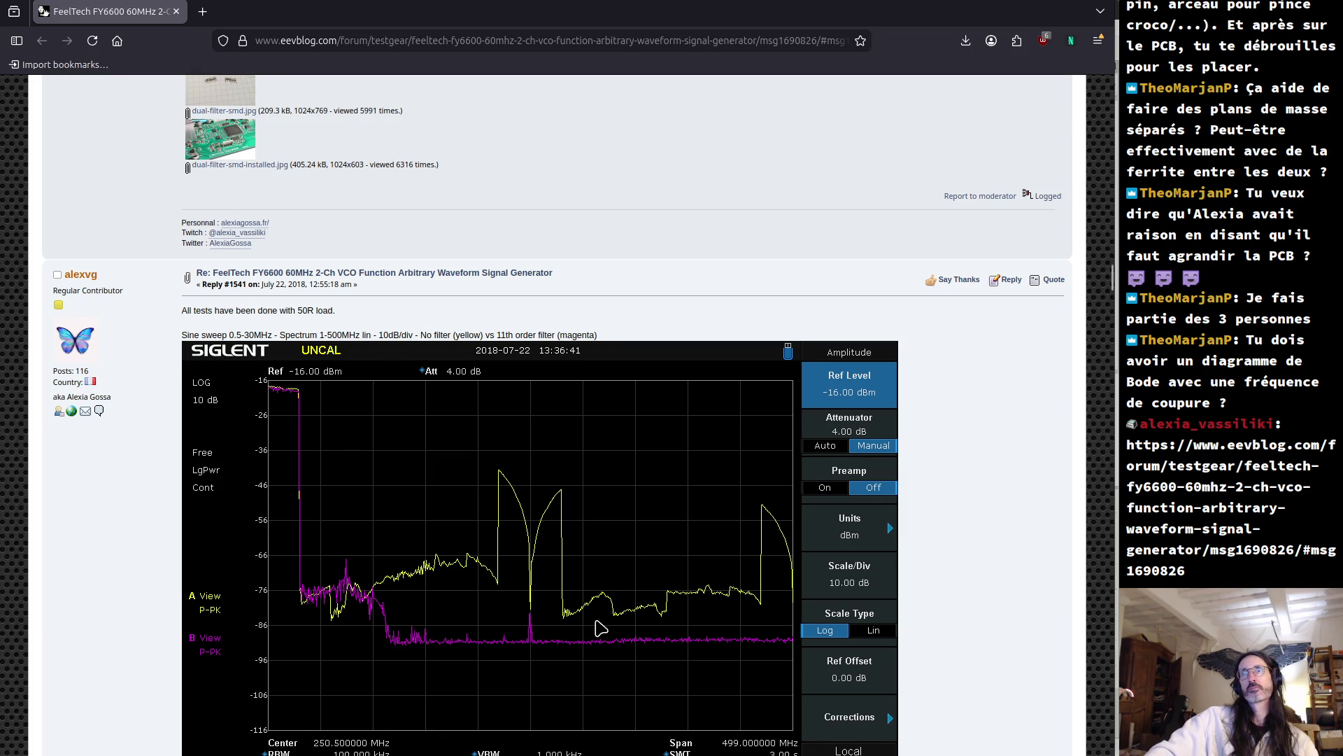
- Compare the no-filter and 11th-order filter spectrum plots, then scroll back to reply #1540's SMD filter photos
{"action": "scroll", "coordinate": [598, 637], "scroll_direction": "down", "scroll_amount": 5}
{"action": "scroll", "coordinate": [592, 663], "scroll_direction": "up", "scroll_amount": 5}
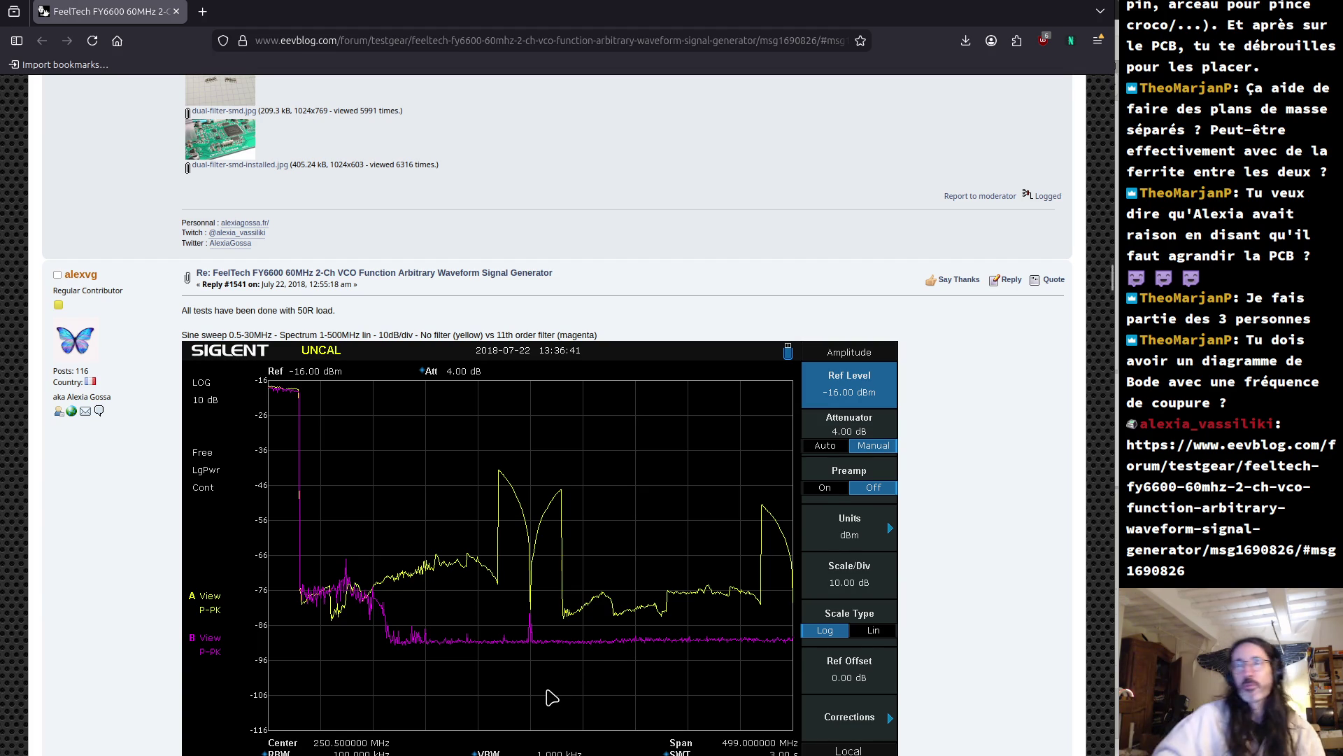
{"action": "scroll", "coordinate": [633, 448], "scroll_direction": "down", "scroll_amount": 2}
{"action": "scroll", "coordinate": [630, 451], "scroll_direction": "down", "scroll_amount": 10}
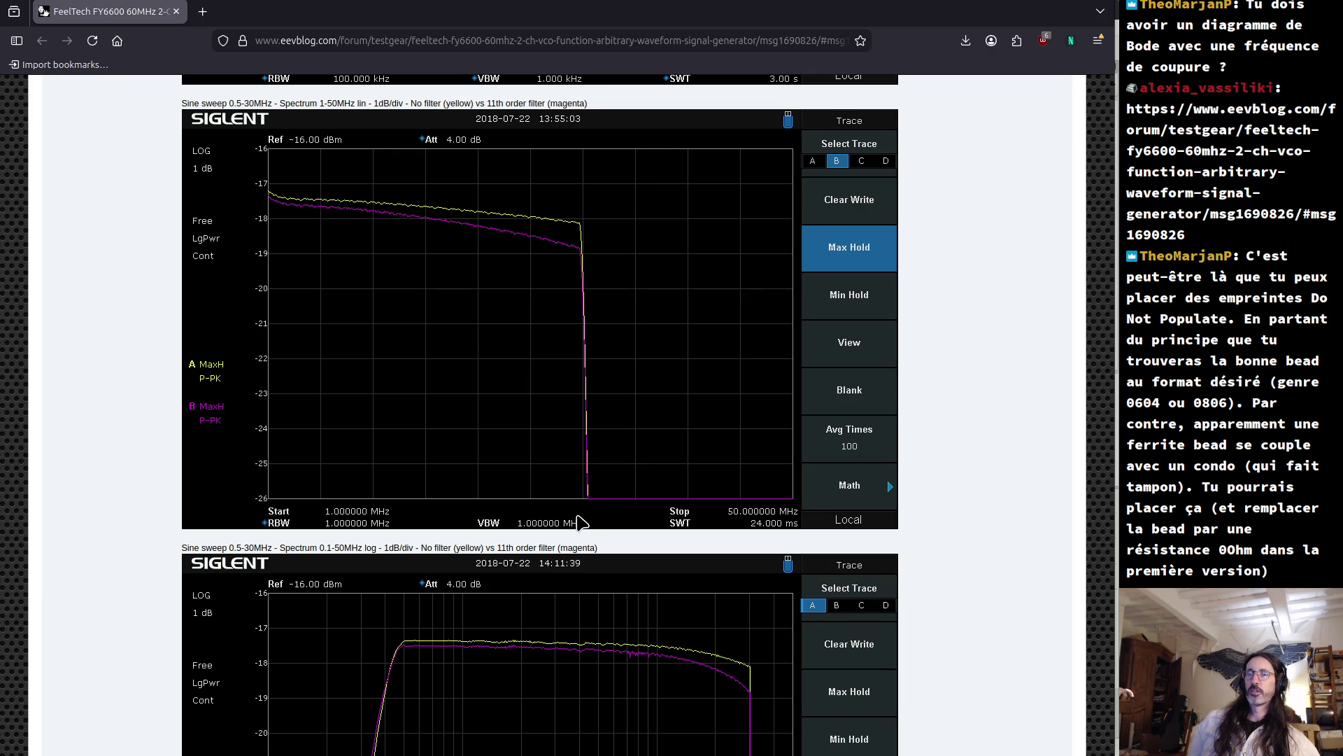
{"action": "scroll", "coordinate": [594, 326], "scroll_direction": "down", "scroll_amount": 2}
{"action": "scroll", "coordinate": [587, 329], "scroll_direction": "up", "scroll_amount": 8}
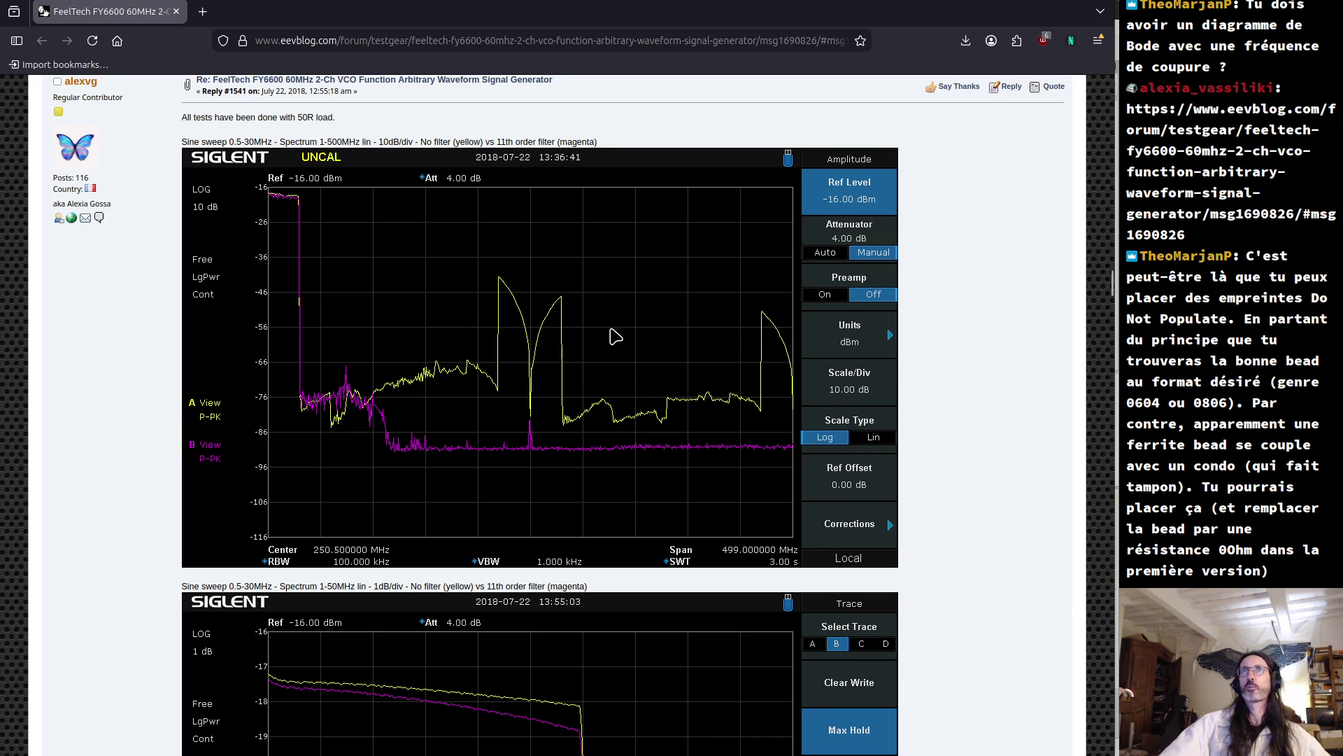
{"action": "scroll", "coordinate": [616, 336], "scroll_direction": "up", "scroll_amount": 15}
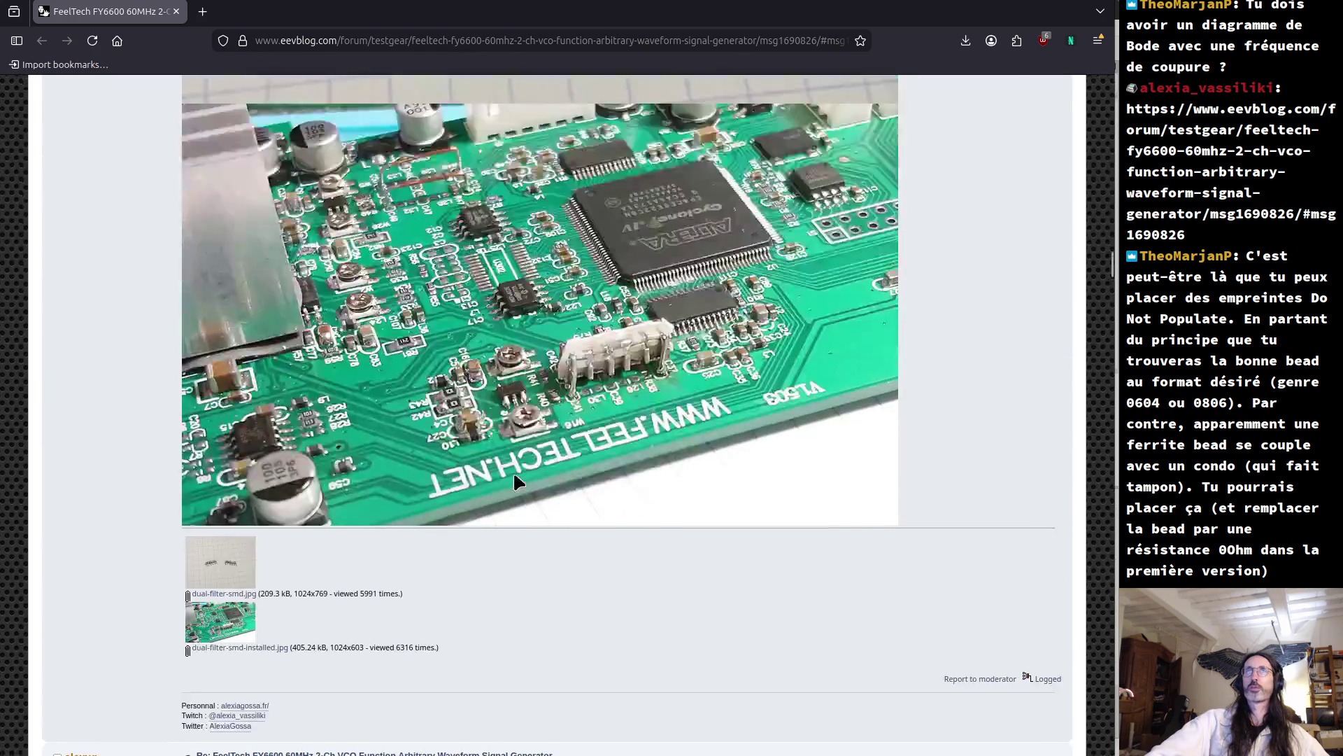
{"action": "scroll", "coordinate": [434, 495], "scroll_direction": "up", "scroll_amount": 2}
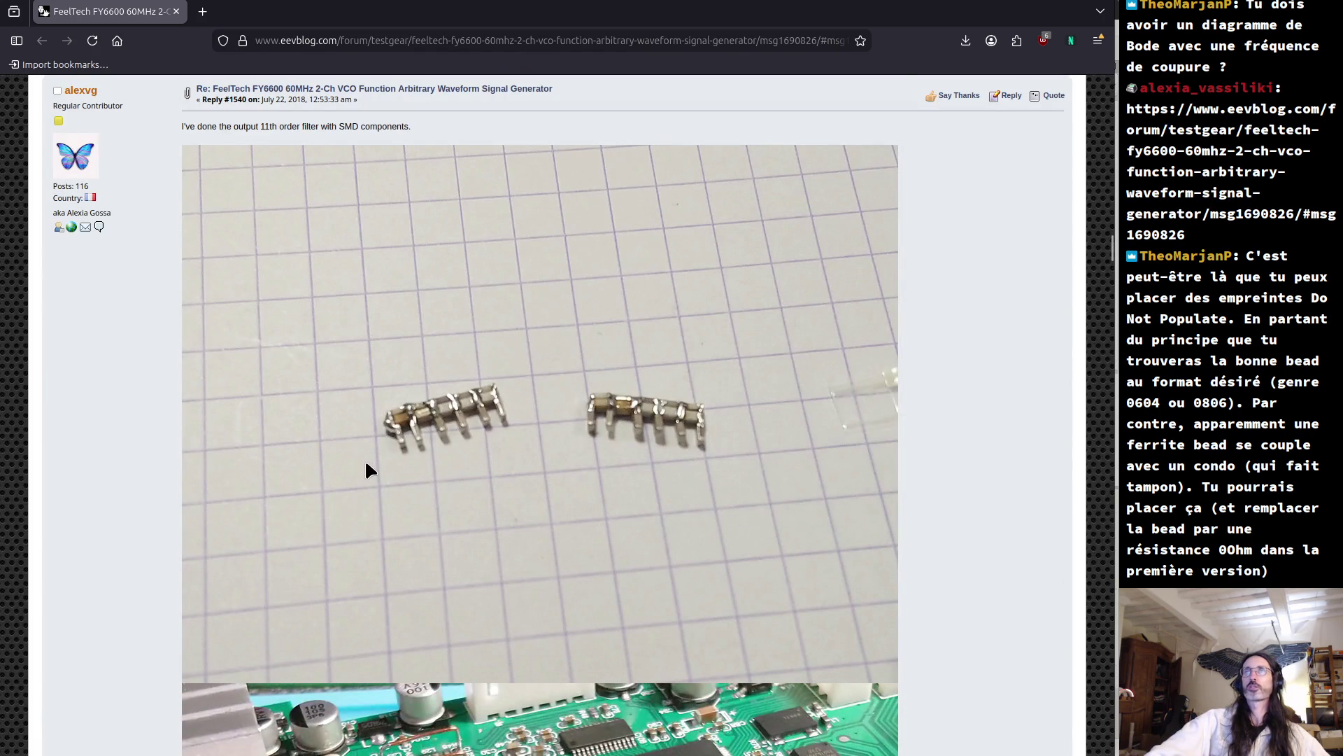